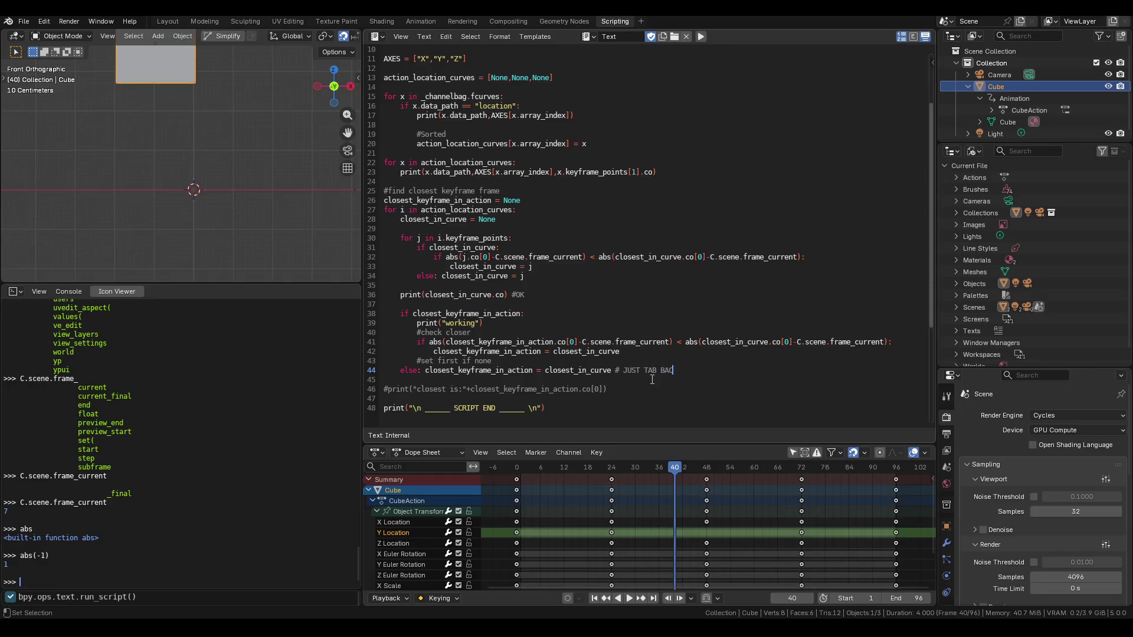
Clear the repeated words from the line 44 comment and run the script
{"action": "type", "text": "JUST TAB BACK"}
{"action": "key", "text": "BackSpace"}
{"action": "key", "text": "BackSpace"}
{"action": "key", "text": "BackSpace"}
{"action": "key", "text": "BackSpace"}
{"action": "key", "text": "BackSpace"}
{"action": "left_click", "coordinate": [702, 37]}
{"action": "key", "text": "alt+Tab"}
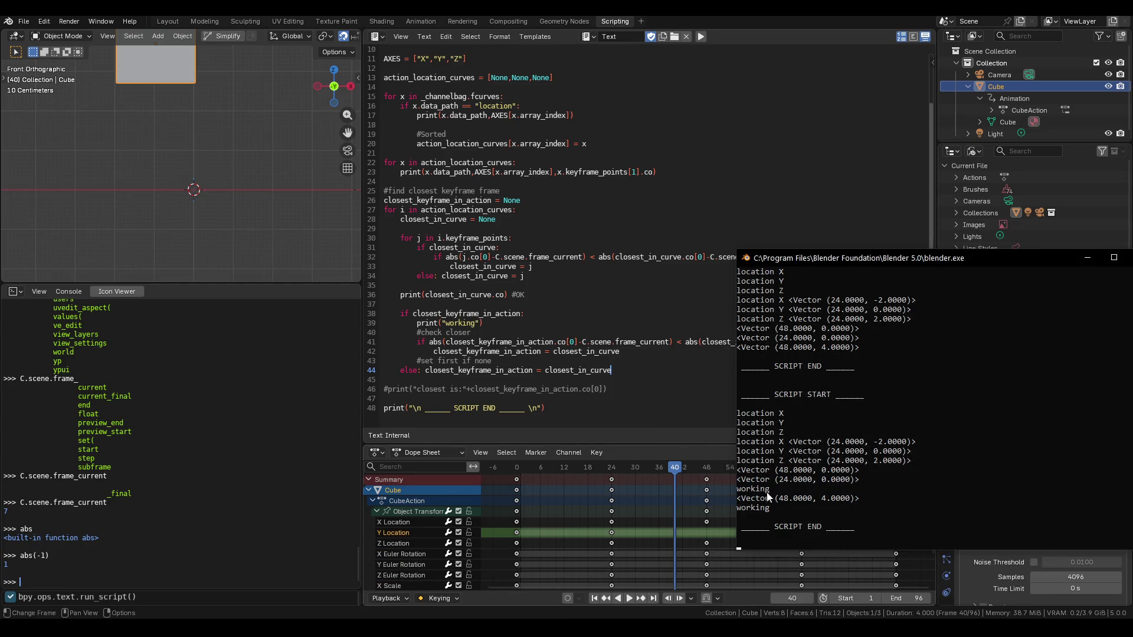
Delete the print("working") debug line and dedent the '#set first if none' comment
{"action": "left_click", "coordinate": [501, 360]}
{"action": "left_click_drag", "start_coordinate": [493, 322], "coordinate": [400, 323]}
{"action": "key", "text": "BackSpace"}
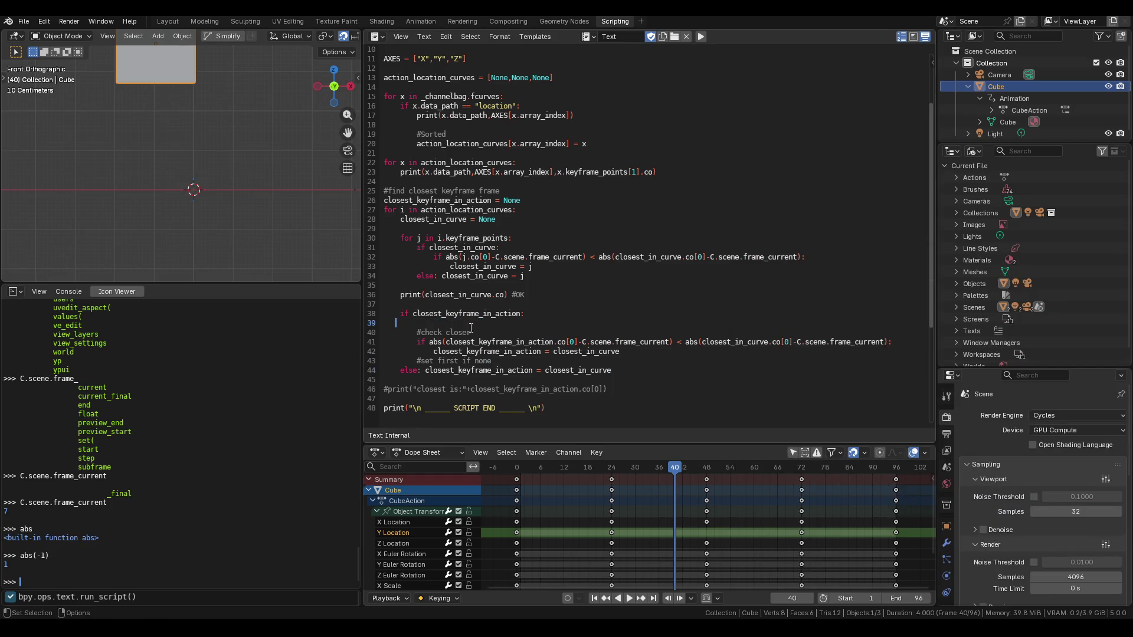
{"action": "key", "text": "BackSpace"}
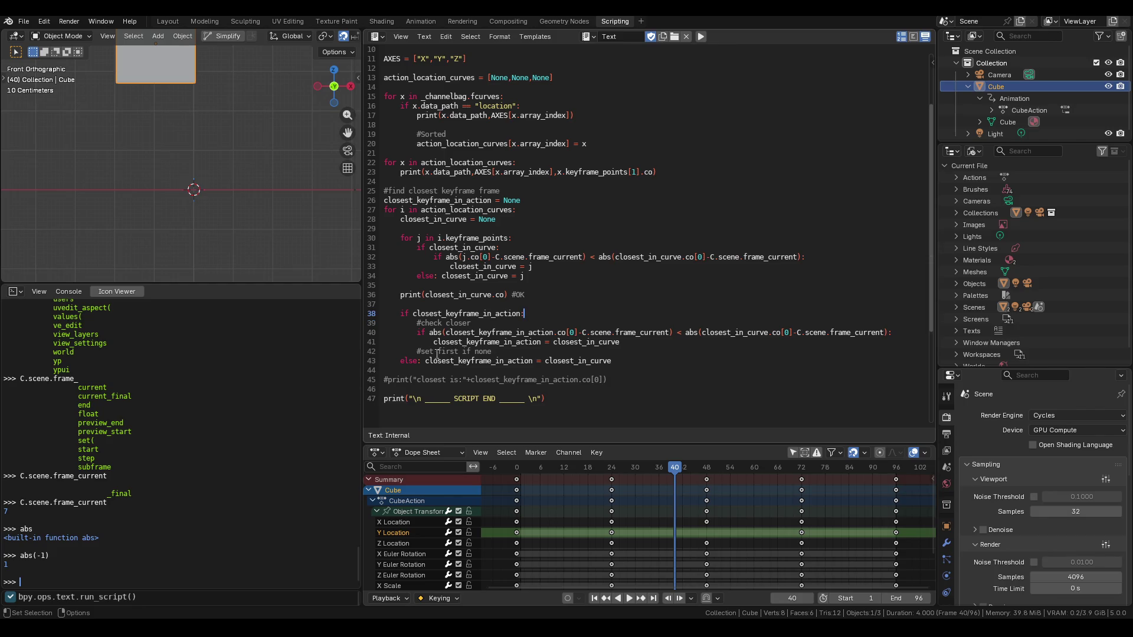
{"action": "key", "text": "shift+Tab"}
Un-comment the closest-keyframe print on line 45 and run the script
{"action": "left_click", "coordinate": [425, 360]}
{"action": "key", "text": "Return"}
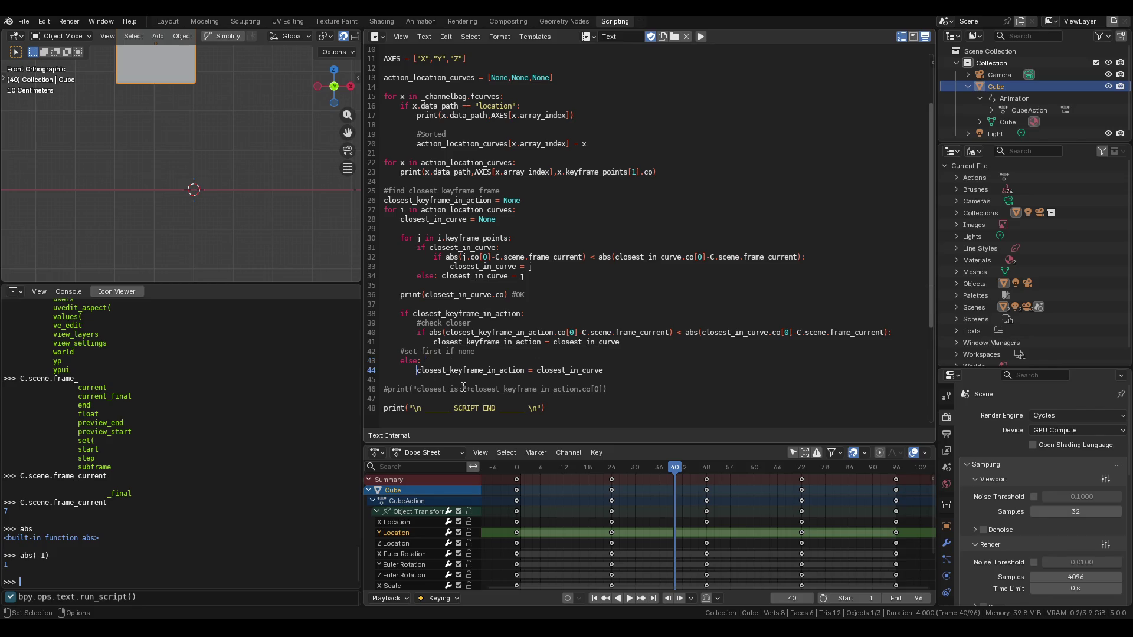
{"action": "key", "text": "ctrl+z"}
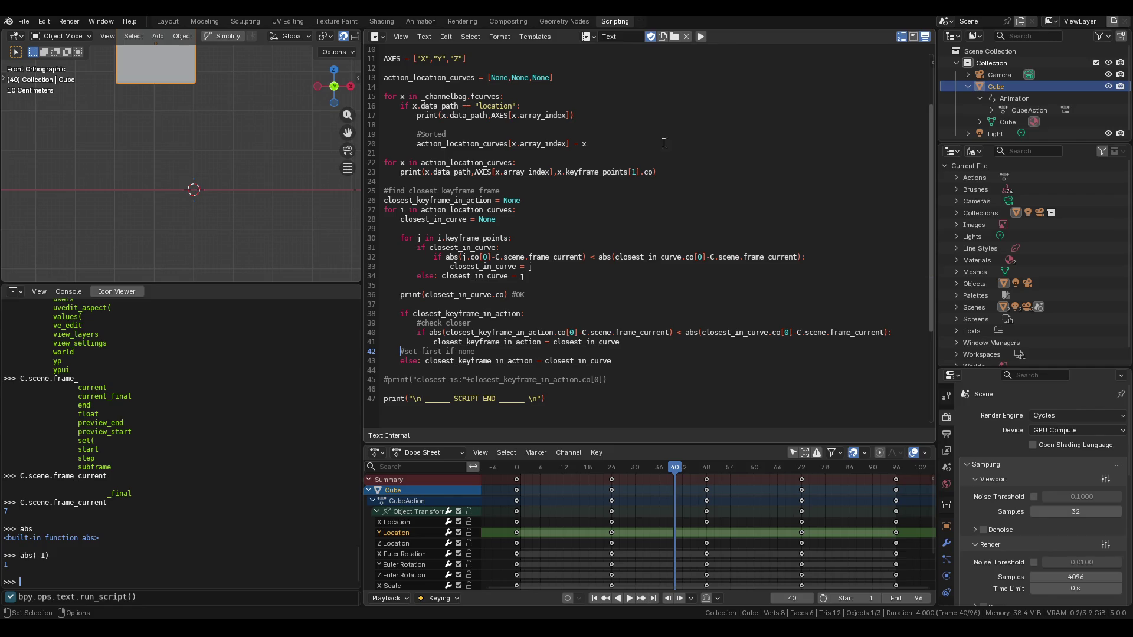
{"action": "left_click", "coordinate": [390, 382]}
{"action": "key", "text": "BackSpace"}
{"action": "left_click", "coordinate": [701, 36]}
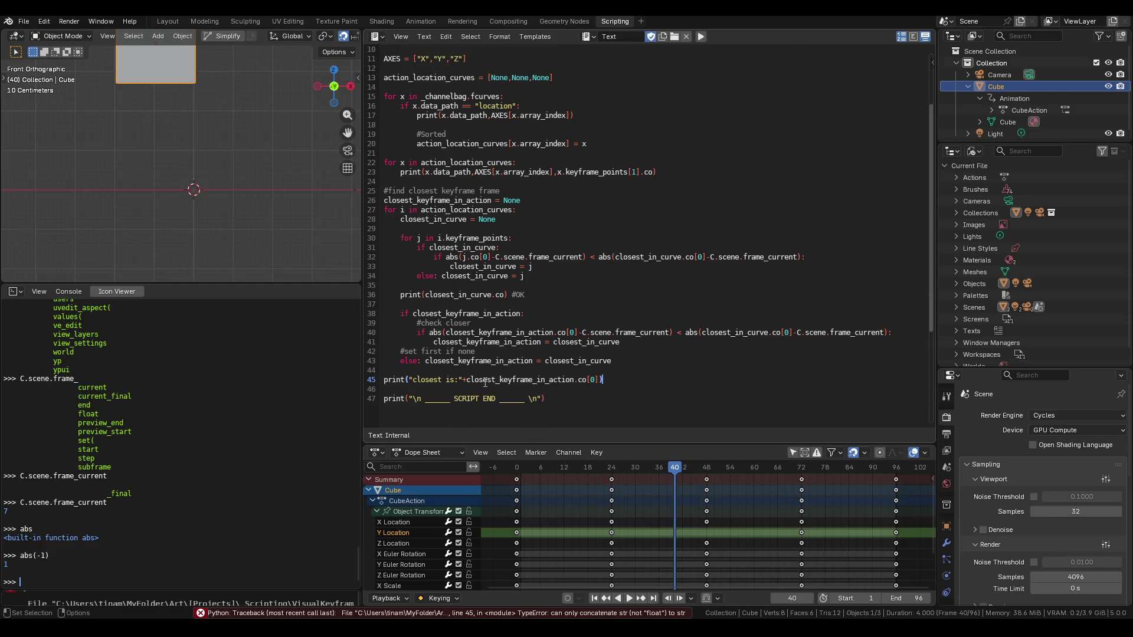
Wrap closest_keyframe_in_action.co[0] in str() on line 45, rerun, and check the console shows closest is:24.0
{"action": "type", "text": "str("}
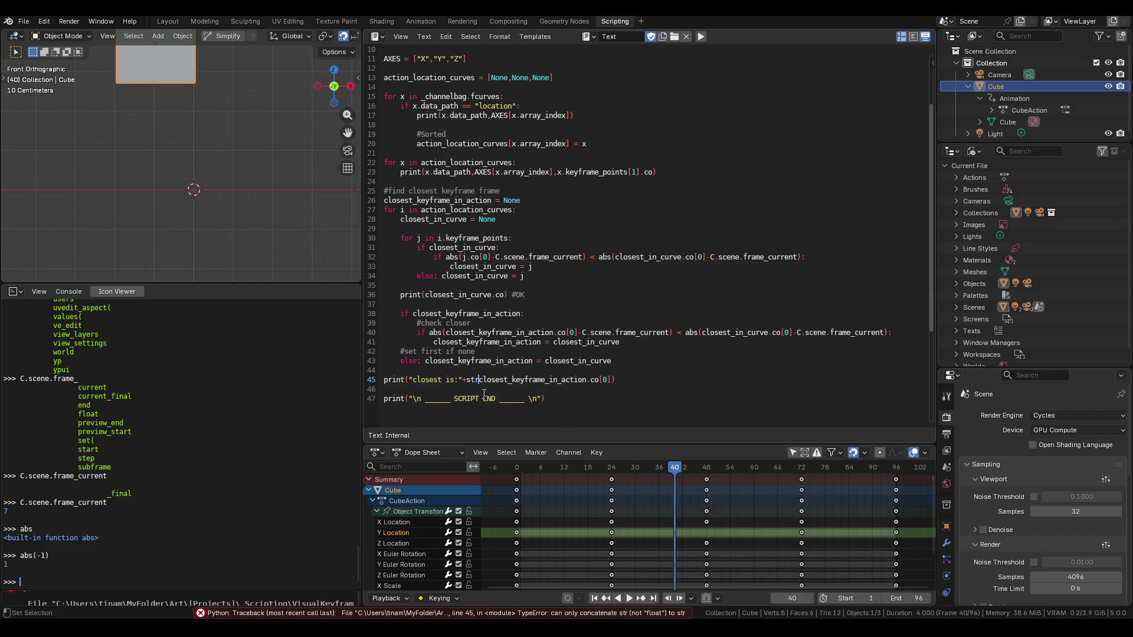
{"action": "key", "text": "ctrl+Right"}
{"action": "key", "text": "ctrl+Right"}
{"action": "key", "text": "ctrl+Right"}
{"action": "type", "text": ")"}
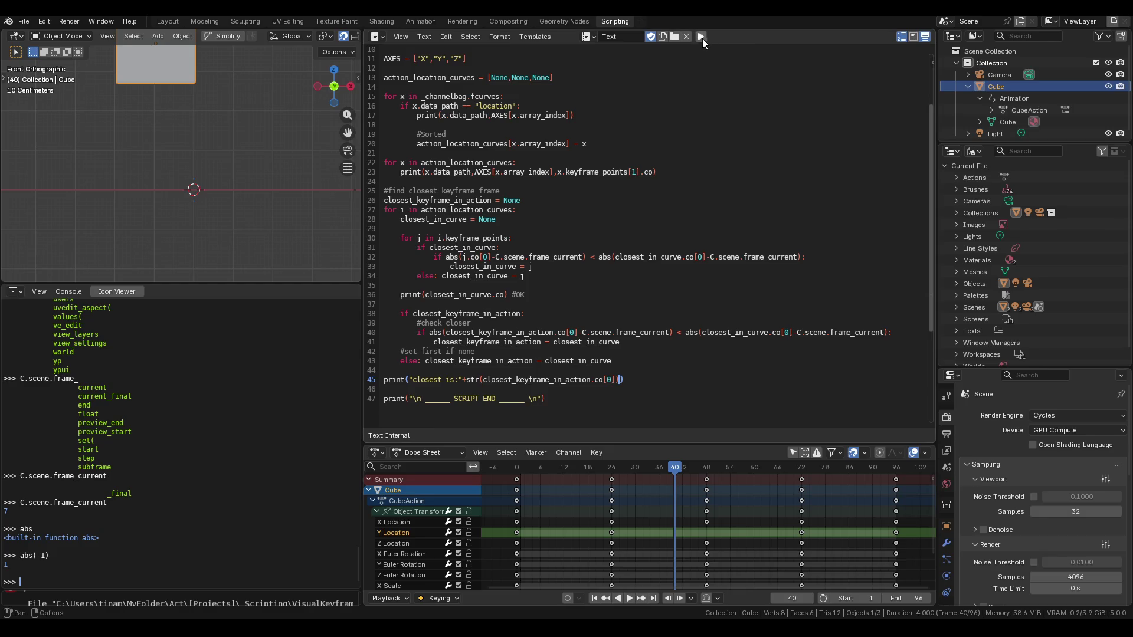
{"action": "left_click", "coordinate": [702, 38]}
{"action": "left_click", "coordinate": [484, 590]}
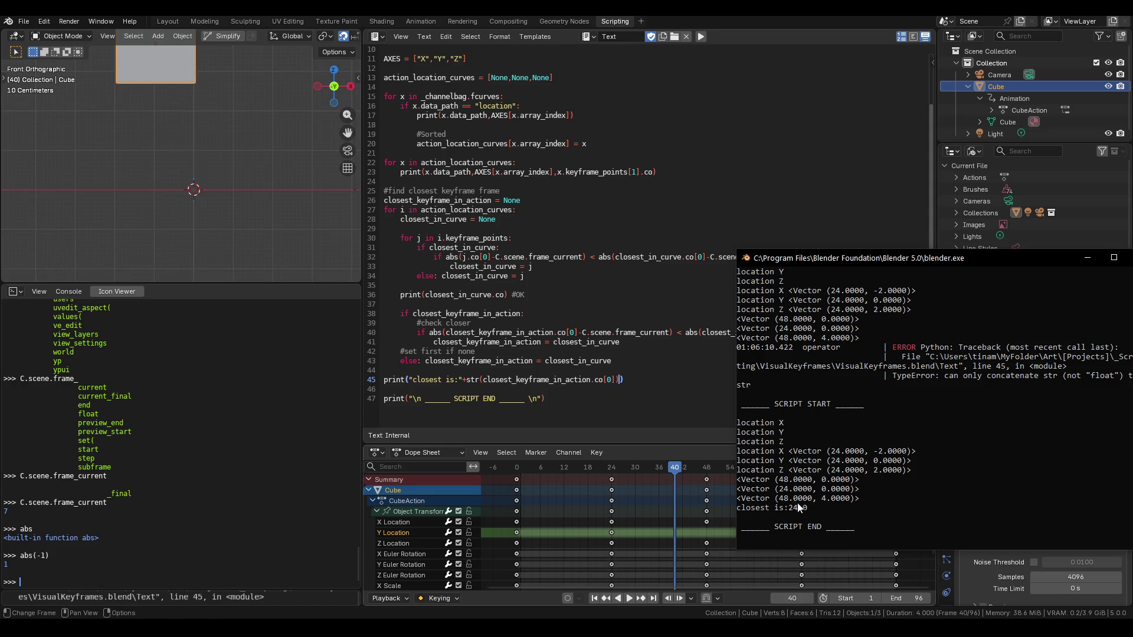
Move the system console aside, minimize it, restore it to review output, then minimize it again
{"action": "left_click_drag", "start_coordinate": [1066, 261], "coordinate": [992, 259]}
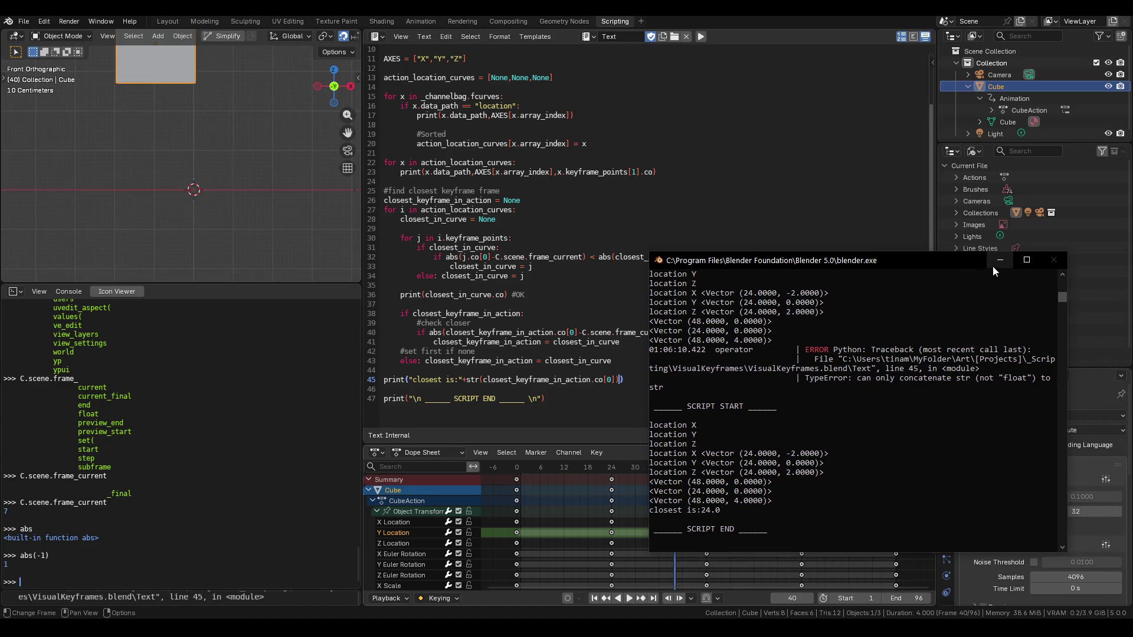
{"action": "left_click", "coordinate": [999, 260]}
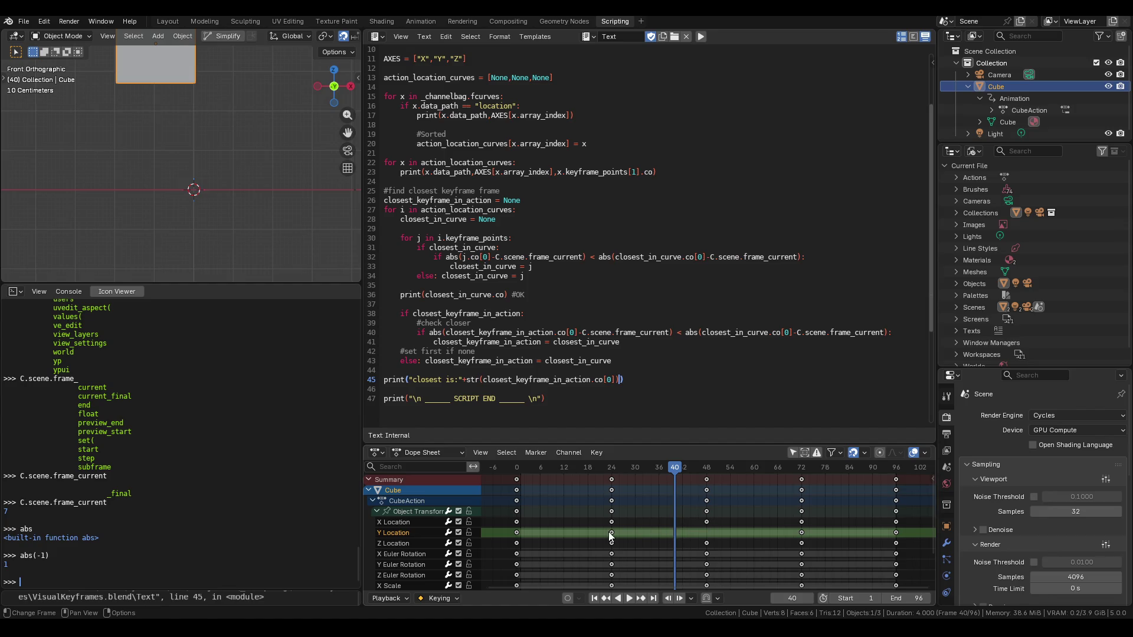
{"action": "mouse_move", "coordinate": [448, 629]}
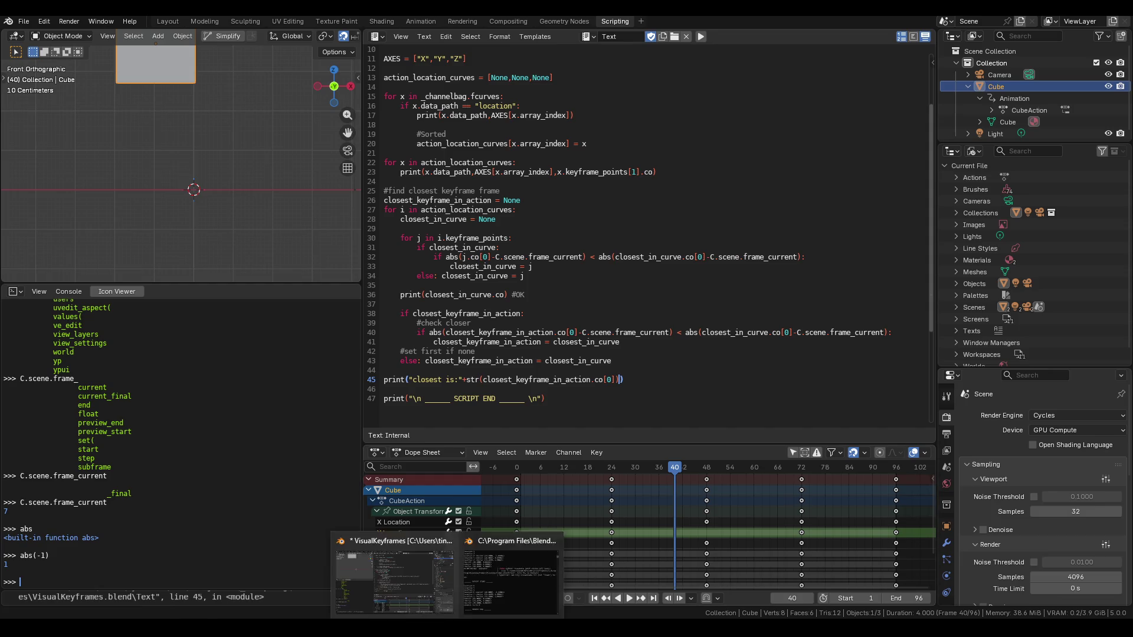
{"action": "left_click", "coordinate": [494, 566]}
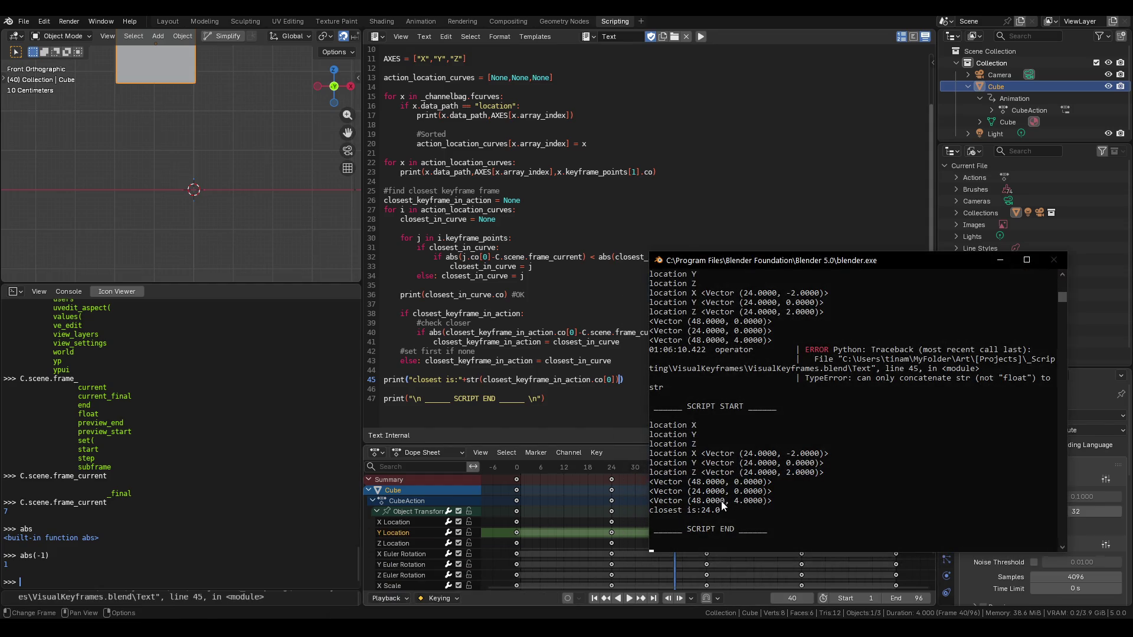
{"action": "left_click", "coordinate": [1001, 260]}
{"action": "left_click", "coordinate": [528, 199]}
Add print(C.scene.frame_current) after line 43 and run the script, which outputs frame 40
{"action": "left_click", "coordinate": [640, 359]}
{"action": "key", "text": "Return"}
{"action": "type", "text": "print("}
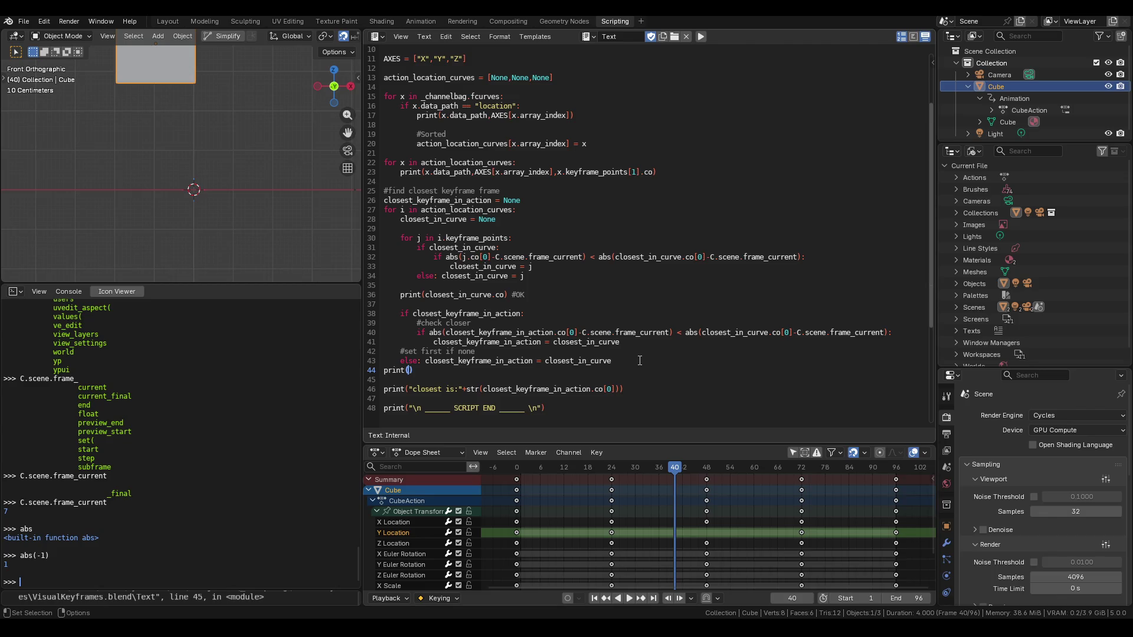
{"action": "type", "text": "C.scene.c"}
{"action": "type", "text": "rame_cu"}
{"action": "type", "text": "rrent"}
{"action": "left_click", "coordinate": [701, 37]}
{"action": "left_click", "coordinate": [495, 593]}
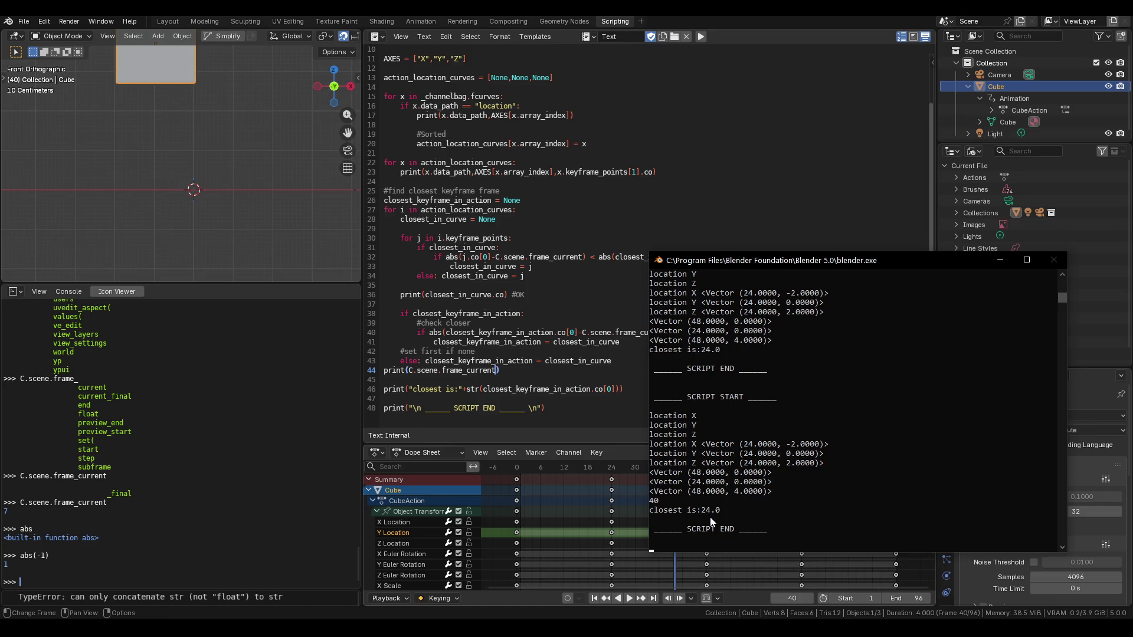
{"action": "left_click", "coordinate": [1000, 260]}
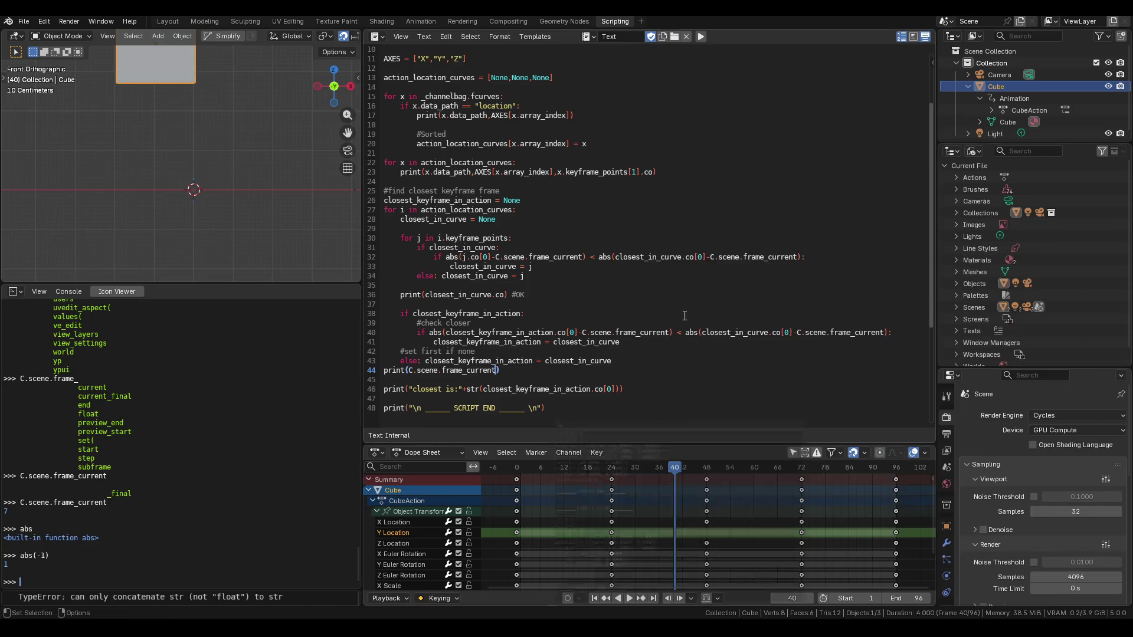
{"action": "left_click", "coordinate": [714, 333]}
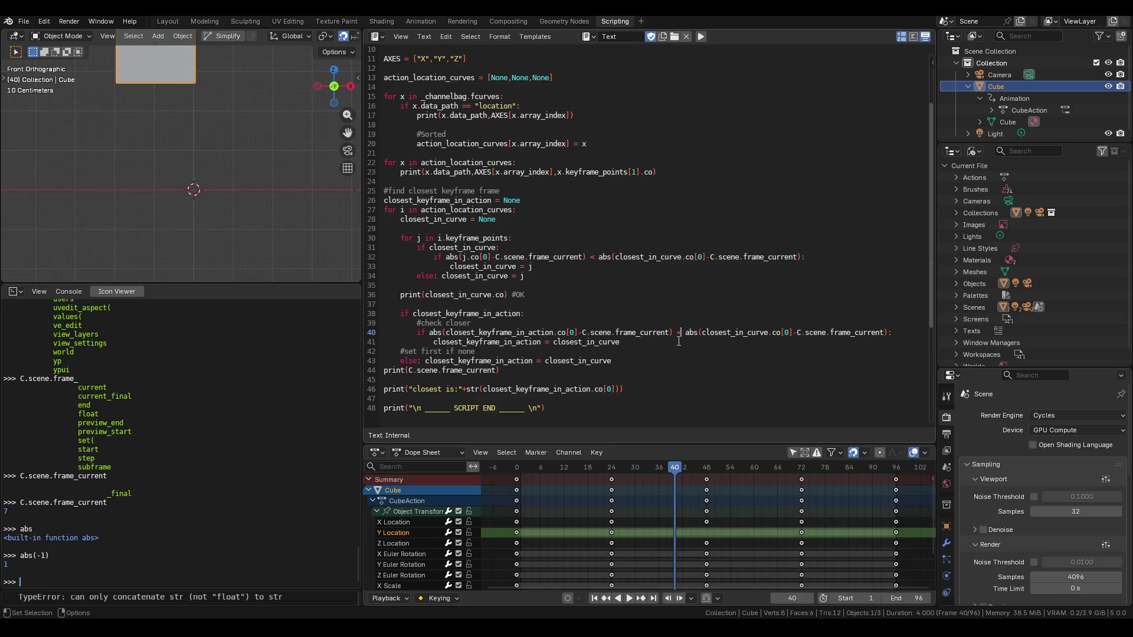
Change line 40's comparison from < to > and rerun the script, now reporting closest is:48.0
{"action": "key", "text": "BackSpace"}
{"action": "type", "text": "<"}
{"action": "left_click", "coordinate": [687, 335]}
{"action": "key", "text": "BackSpace"}
{"action": "type", "text": ">"}
{"action": "left_click", "coordinate": [701, 37]}
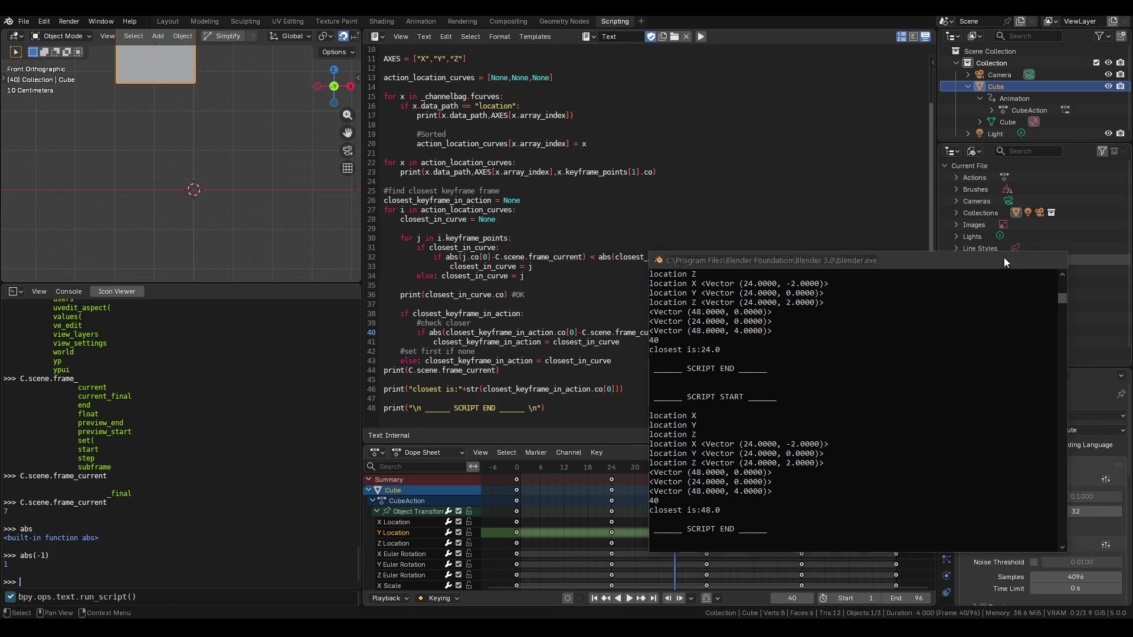
Minimize the console and save VisualKeyframes.blend
{"action": "left_click", "coordinate": [1003, 257]}
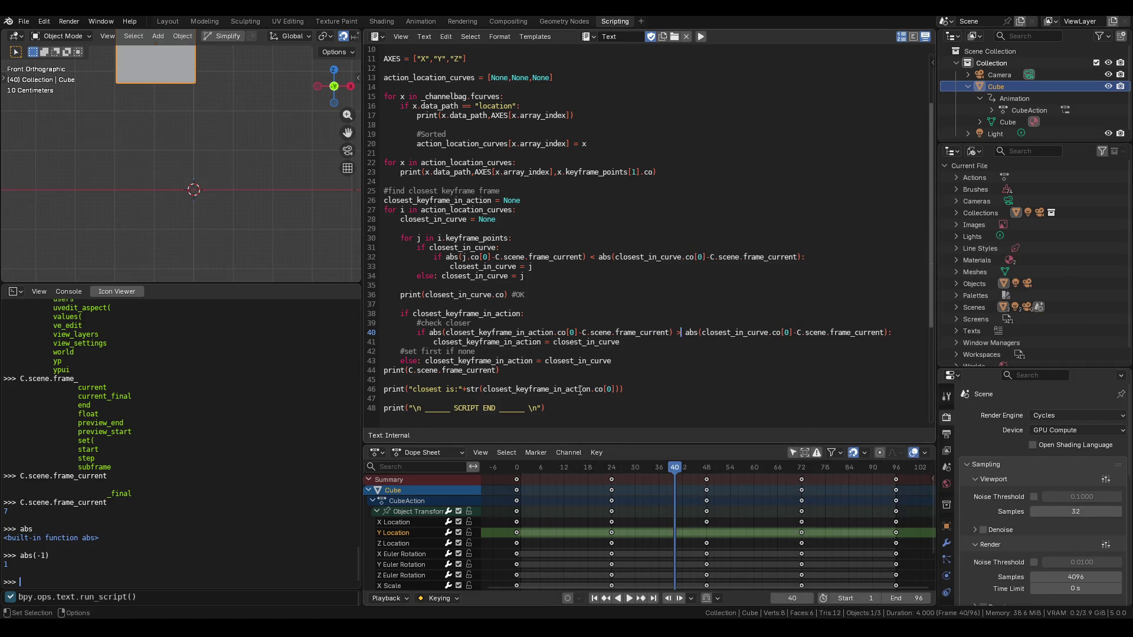
{"action": "key", "text": "ctrl+s"}
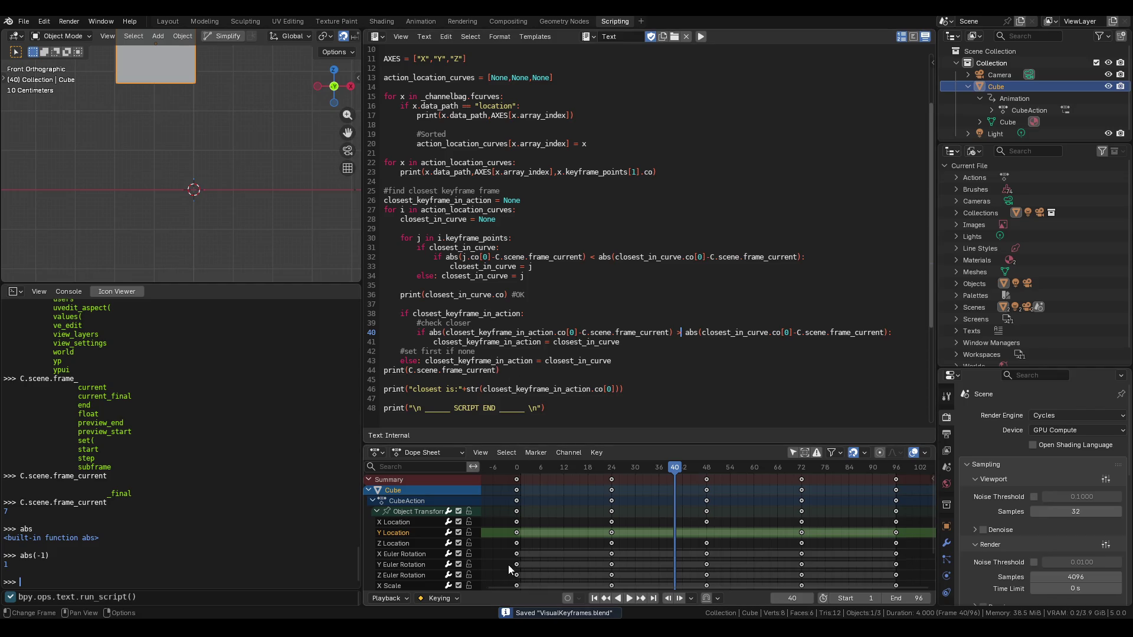
{"action": "left_click", "coordinate": [575, 323]}
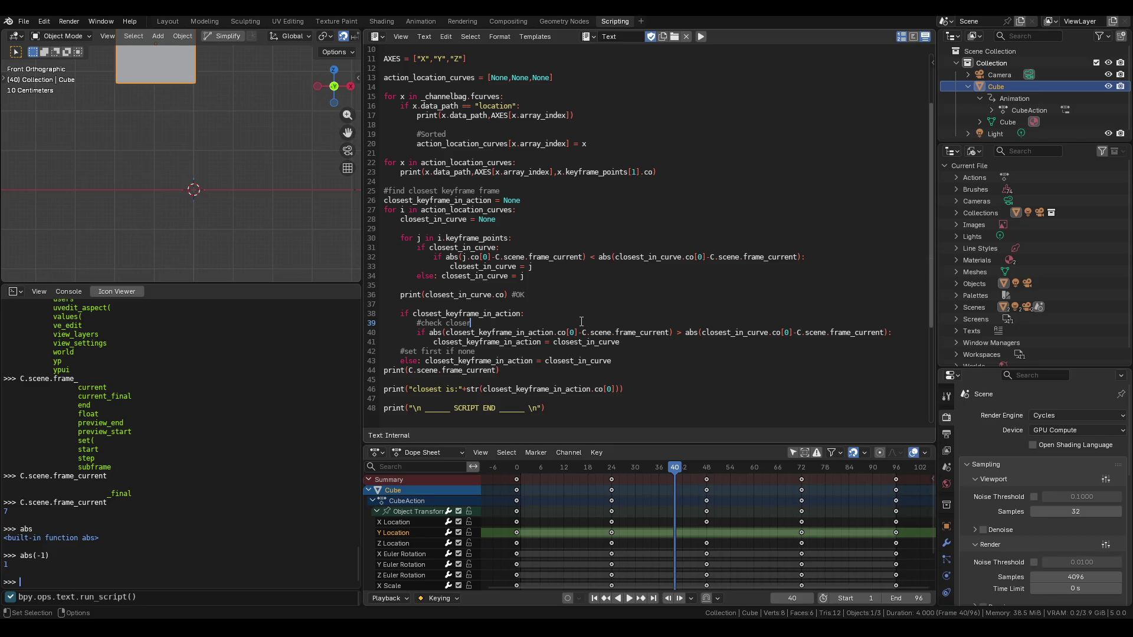
Store the abs() action distance in distance_to_closest_in_action and use that variable in the comparison
{"action": "key", "text": "Return"}
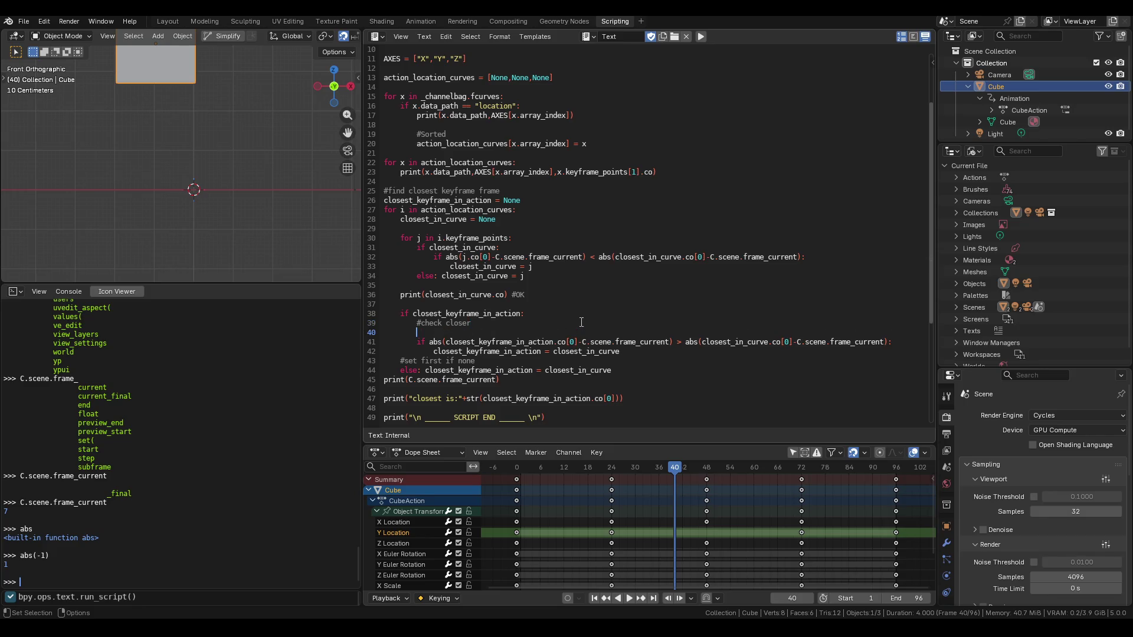
{"action": "type", "text": "distanc"}
{"action": "type", "text": "e_to_"}
{"action": "type", "text": "clos"}
{"action": "type", "text": "est_in_ac"}
{"action": "type", "text": "tion ="}
{"action": "double_click", "coordinate": [434, 342]}
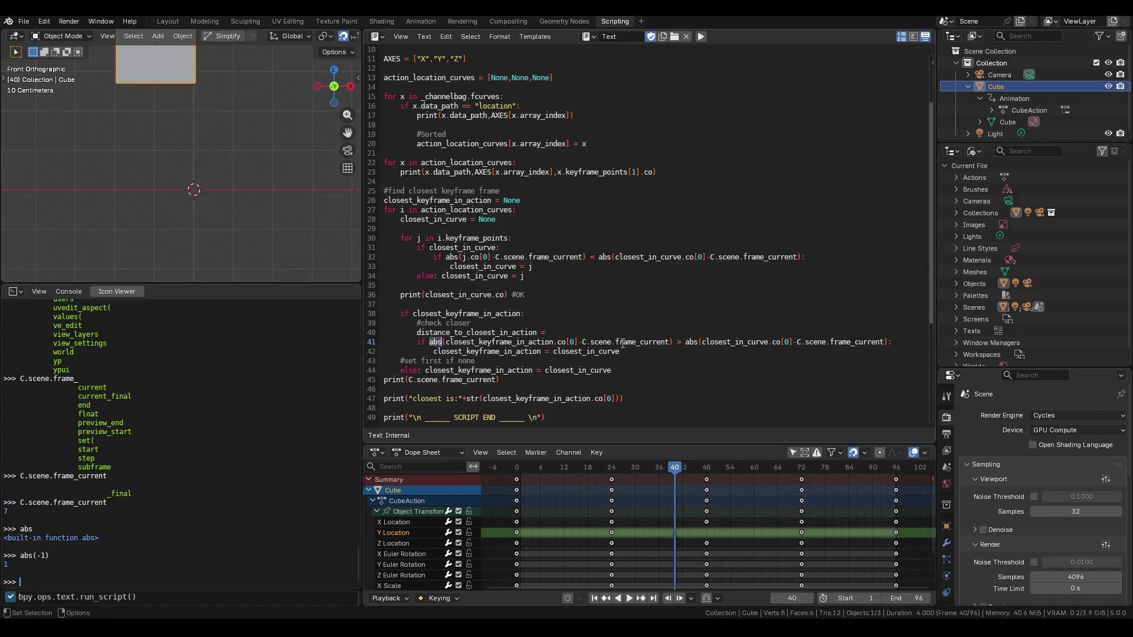
{"action": "left_click_drag", "start_coordinate": [672, 342], "coordinate": [428, 342]}
{"action": "key", "text": "ctrl+c"}
{"action": "left_click", "coordinate": [566, 333]}
{"action": "key", "text": "ctrl+v"}
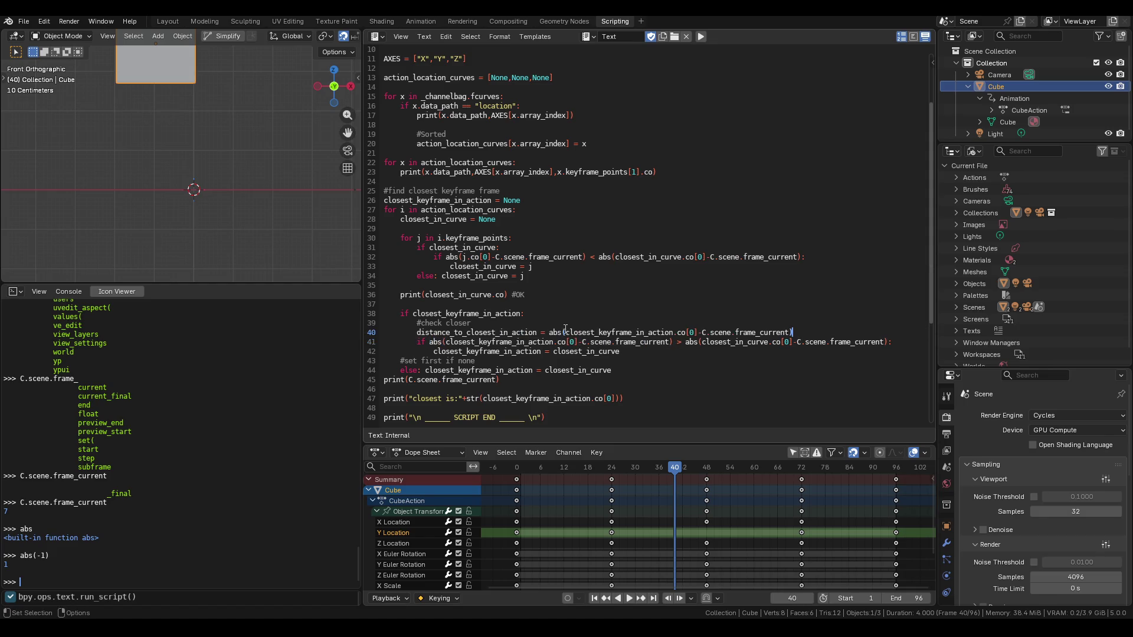
{"action": "double_click", "coordinate": [470, 332]}
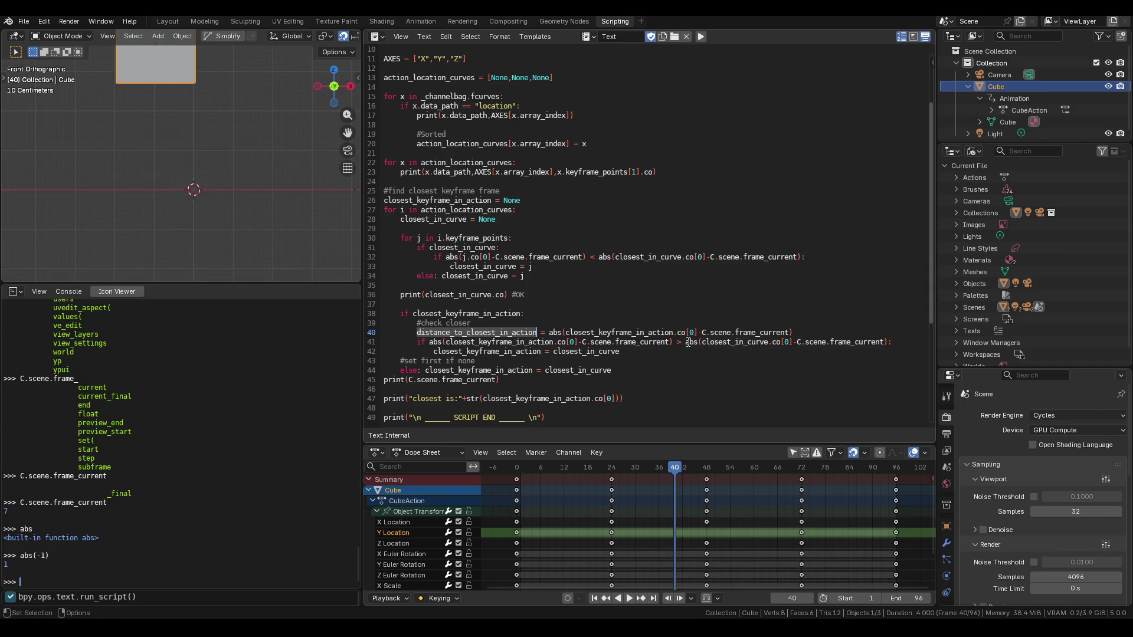
{"action": "key", "text": "ctrl+c"}
{"action": "left_click_drag", "start_coordinate": [674, 343], "coordinate": [429, 343]}
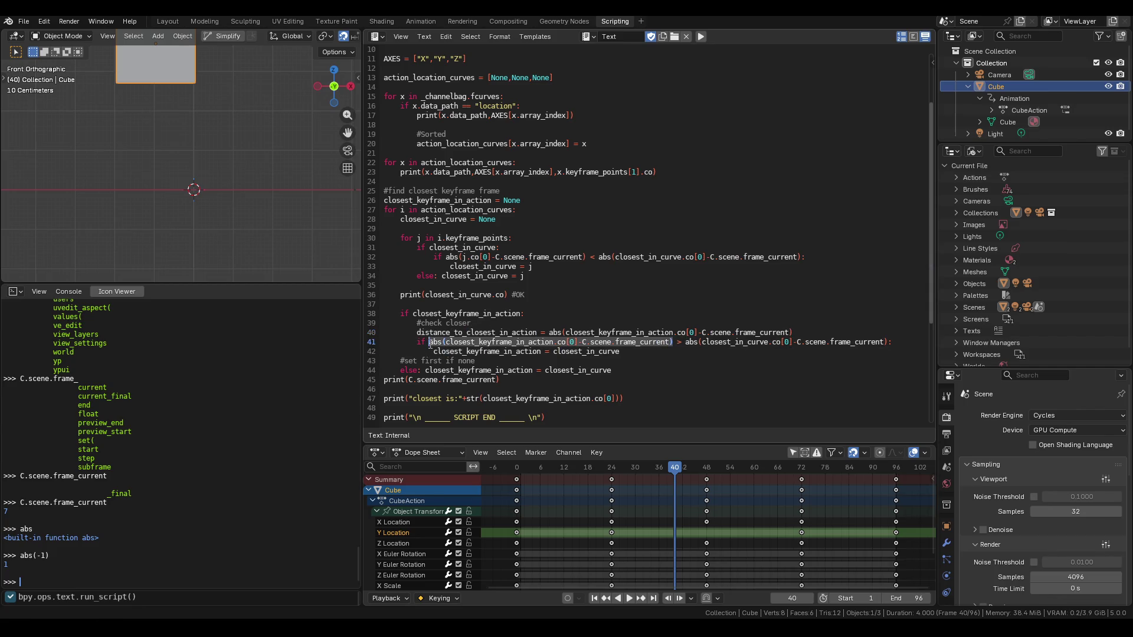
{"action": "key", "text": "ctrl+v"}
Start a new 'distance_to_closest_in_curve =' line above the comparison
{"action": "key", "text": "Home"}
{"action": "key", "text": "Return"}
{"action": "key", "text": "Up"}
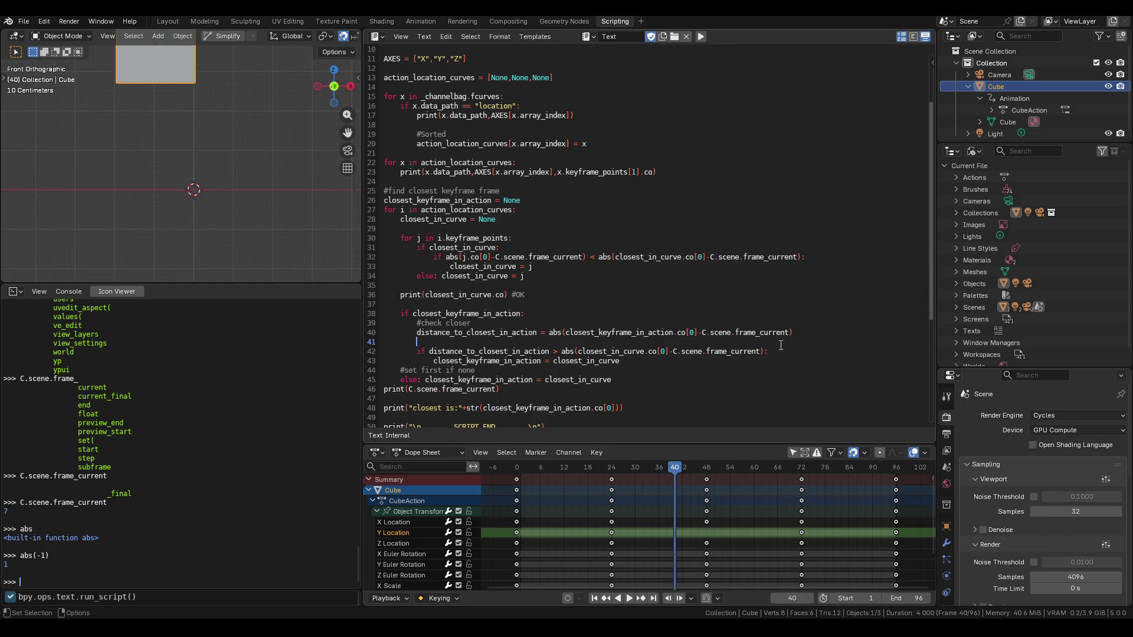
{"action": "type", "text": "distane"}
{"action": "key", "text": "BackSpace"}
{"action": "type", "text": "ce_to"}
{"action": "type", "text": "_closest_in_cur"}
{"action": "type", "text": "ve ="}
Assign the abs() curve expression to distance_to_closest_in_curve and replace it in the comparison with that variable
{"action": "left_click_drag", "start_coordinate": [765, 351], "coordinate": [560, 351]}
{"action": "key", "text": "ctrl+c"}
{"action": "left_click", "coordinate": [558, 342]}
{"action": "key", "text": "ctrl+v"}
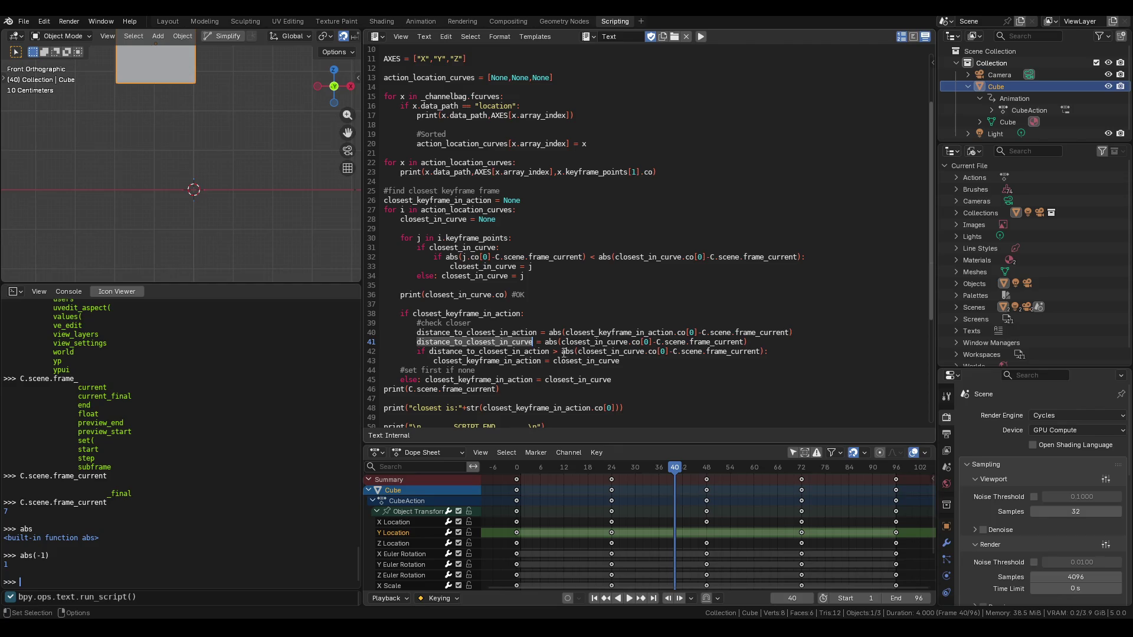
{"action": "left_click_drag", "start_coordinate": [561, 352], "coordinate": [765, 352]}
{"action": "key", "text": "ctrl+v"}
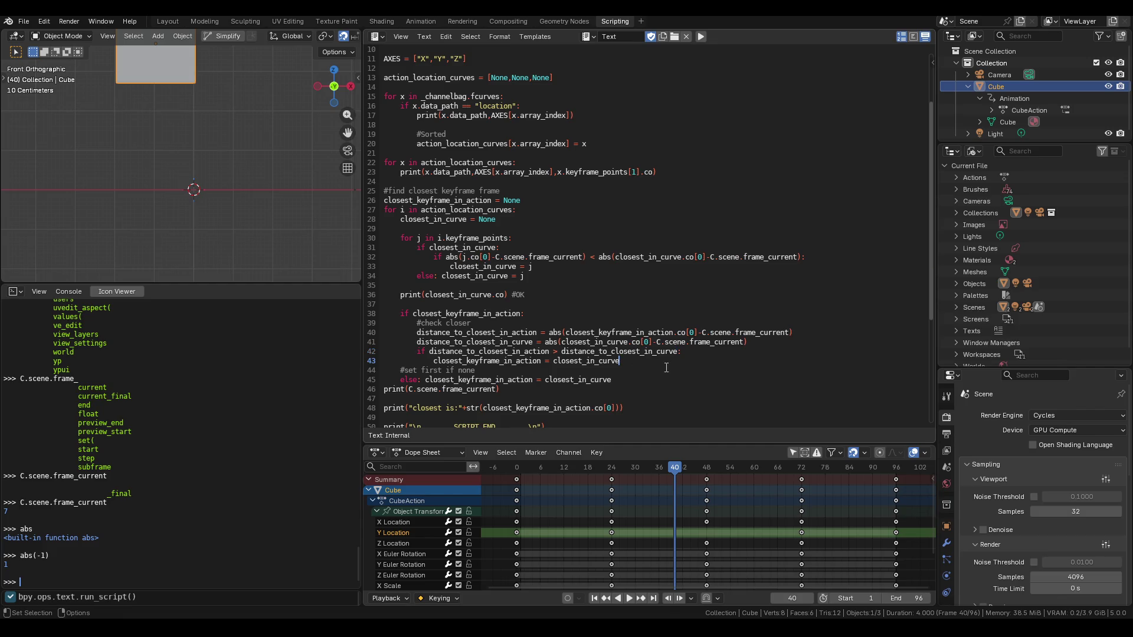
Tidy line 41 by removing a stray comment mark and an accidental blank line
{"action": "type", "text": "#"}
{"action": "key", "text": "BackSpace"}
{"action": "left_click", "coordinate": [768, 346]}
{"action": "key", "text": "Return"}
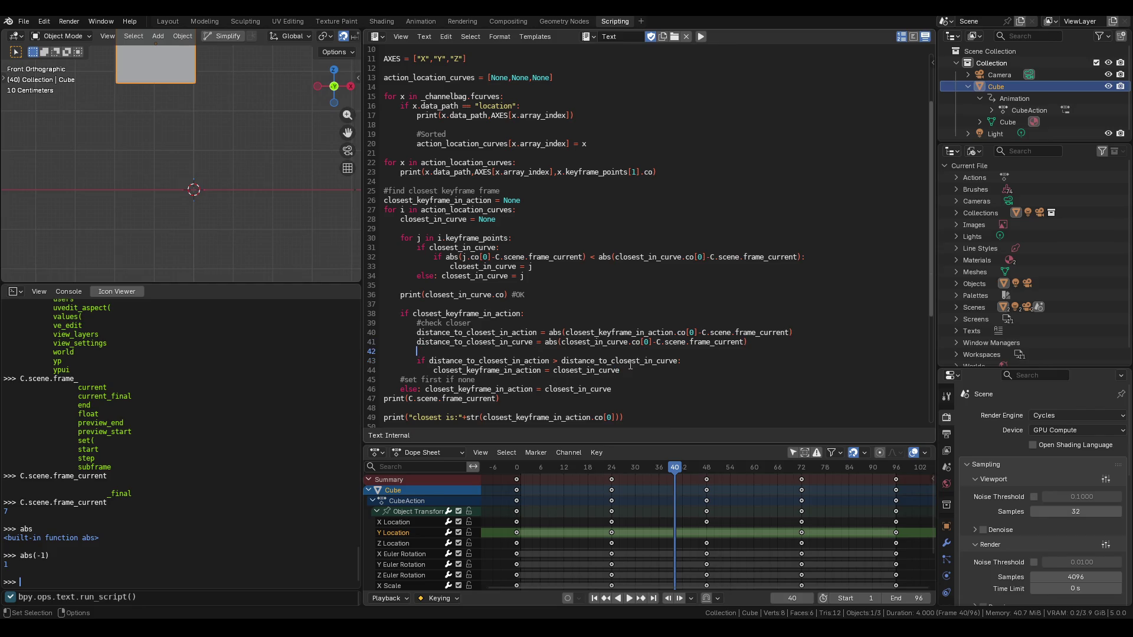
{"action": "key", "text": "ctrl+z"}
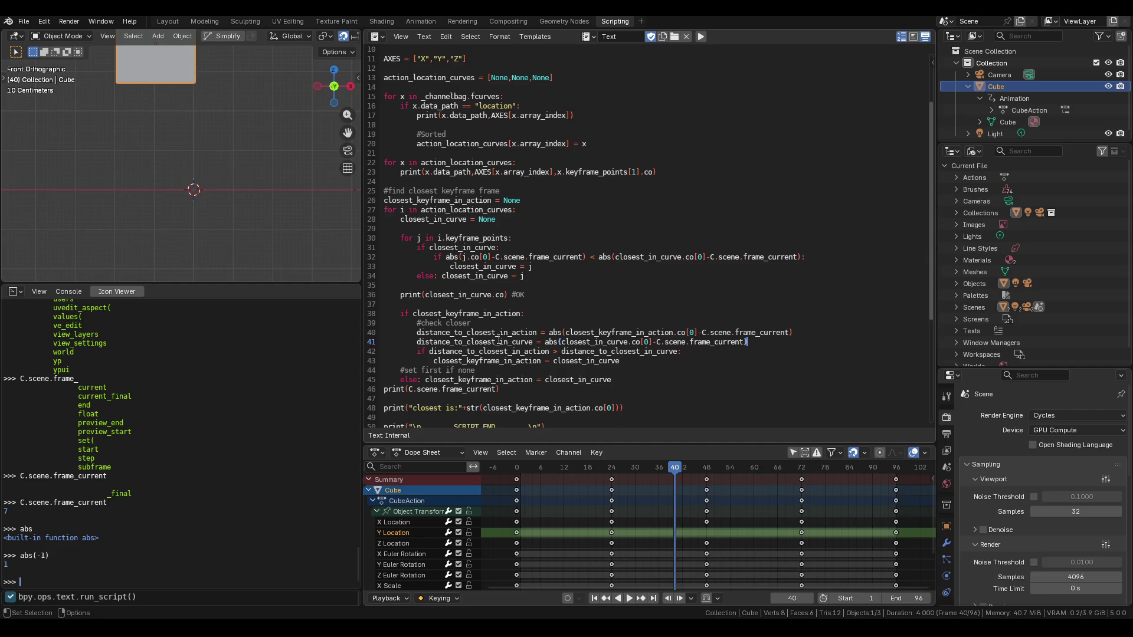
{"action": "left_click_drag", "start_coordinate": [496, 342], "coordinate": [453, 342]}
{"action": "left_click", "coordinate": [512, 333]}
Consult the Keyframe API documentation in the browser, then return to Blender
{"action": "left_click", "coordinate": [378, 618]}
{"action": "left_click", "coordinate": [508, 563]}
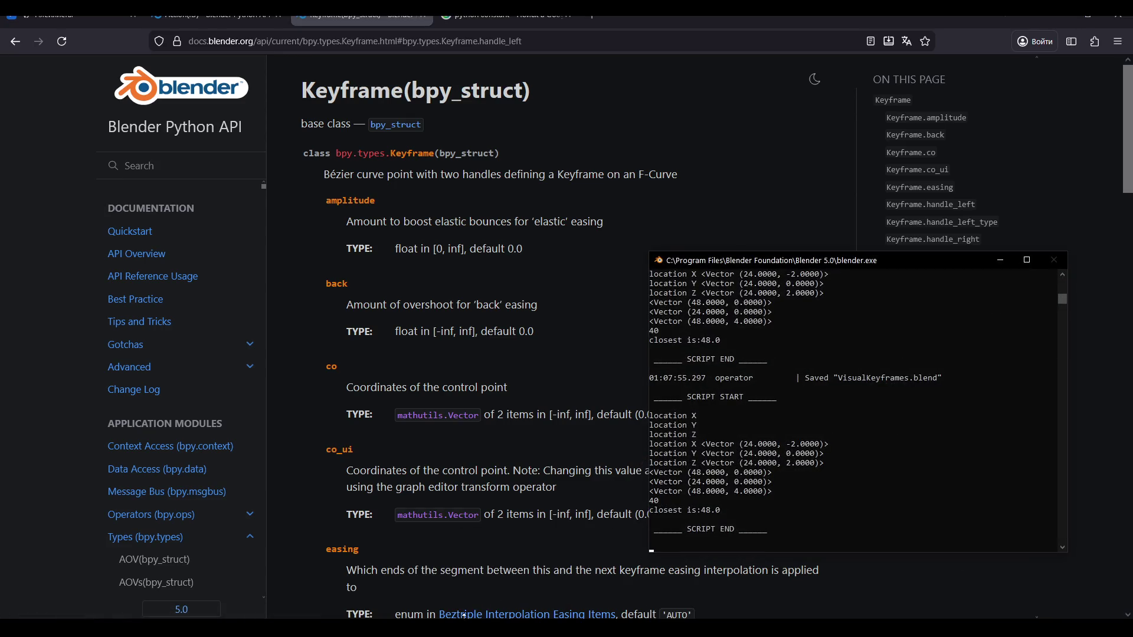
{"action": "left_click", "coordinate": [449, 575]}
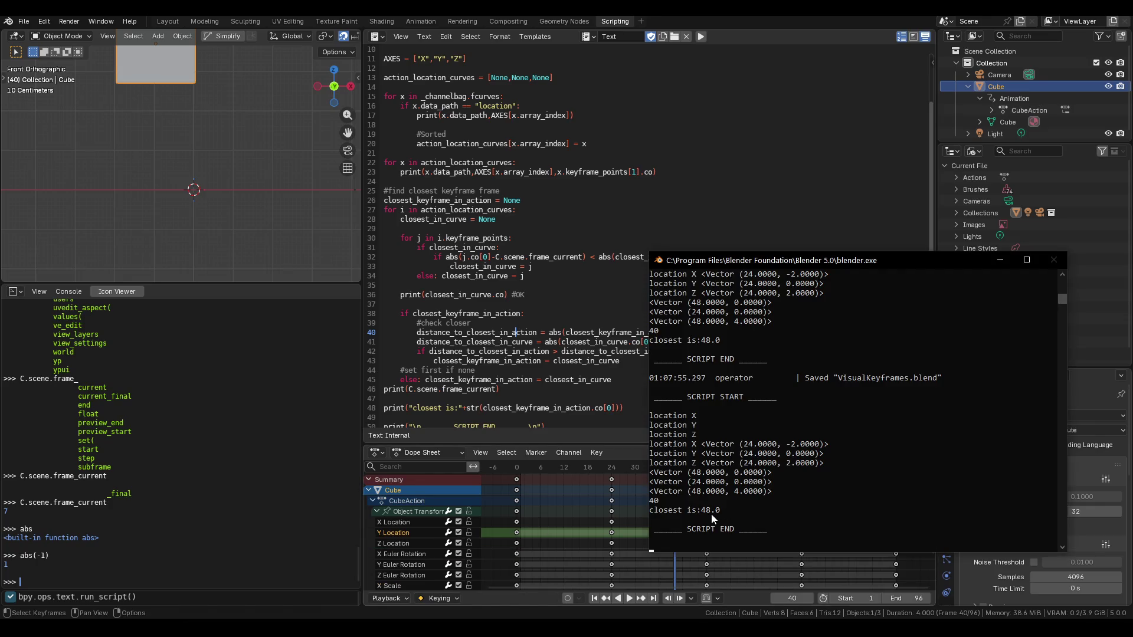
Delete the print(closest_in_curve.co) debug line on line 36
{"action": "scroll", "coordinate": [491, 264], "scroll_direction": "up", "scroll_amount": 2}
{"action": "scroll", "coordinate": [491, 265], "scroll_direction": "down", "scroll_amount": 4}
{"action": "left_click", "coordinate": [491, 266]}
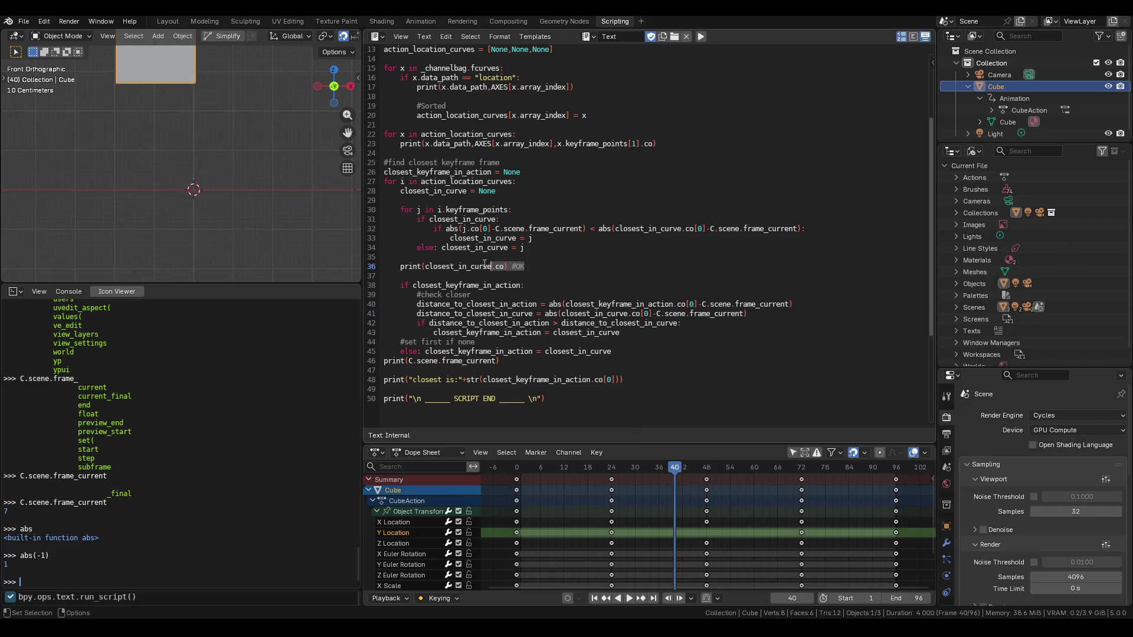
{"action": "left_click_drag", "start_coordinate": [505, 267], "coordinate": [387, 266]}
{"action": "key", "text": "BackSpace"}
{"action": "key", "text": "BackSpace"}
{"action": "key", "text": "BackSpace"}
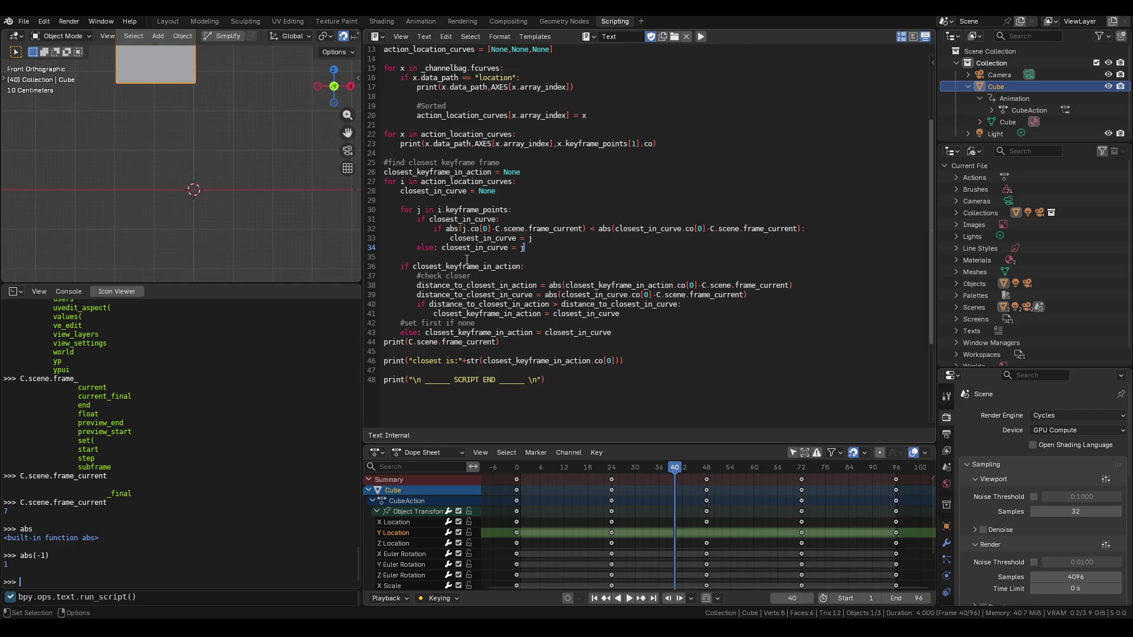
Save VisualKeyframes.blend, review the console output, and minimize the console
{"action": "mouse_move", "coordinate": [454, 629]}
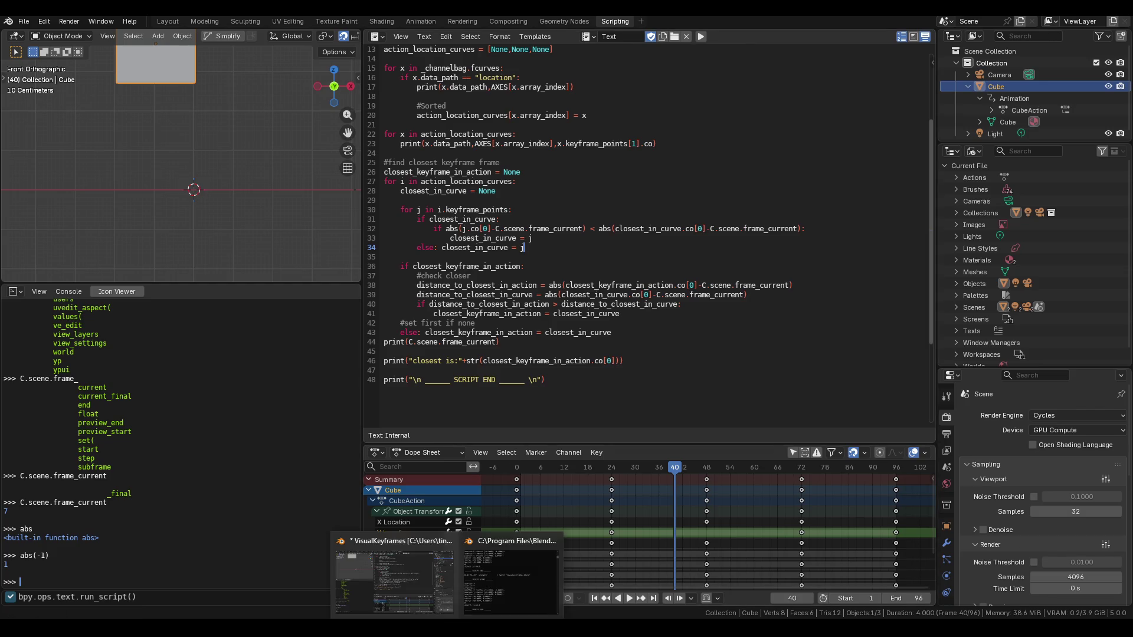
{"action": "left_click", "coordinate": [485, 600]}
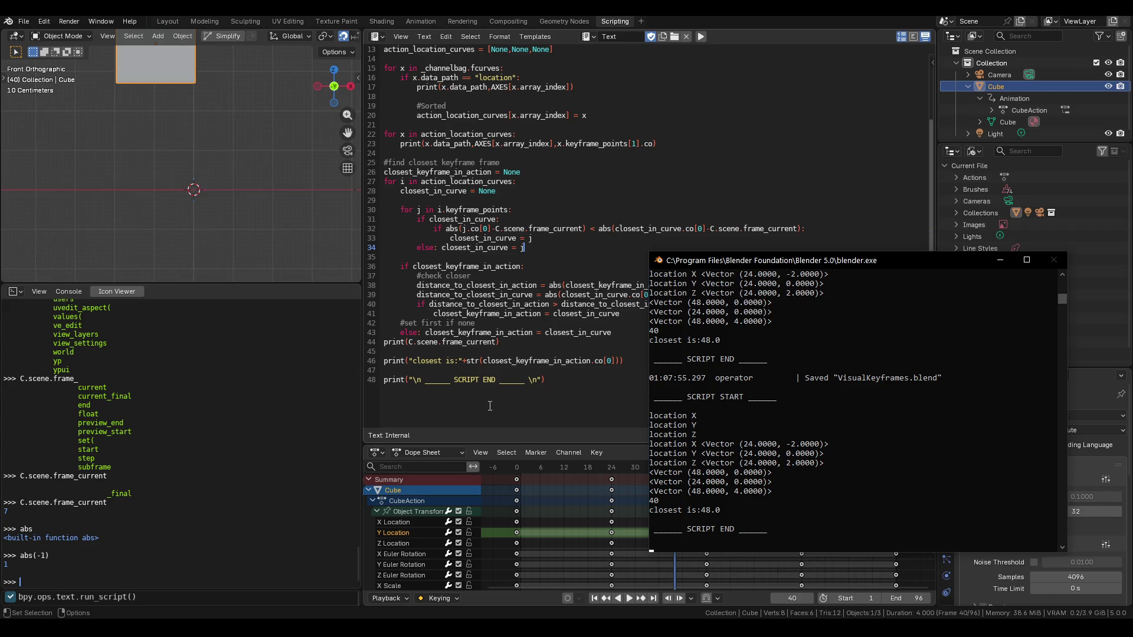
{"action": "left_click", "coordinate": [490, 406]}
{"action": "key", "text": "ctrl+s"}
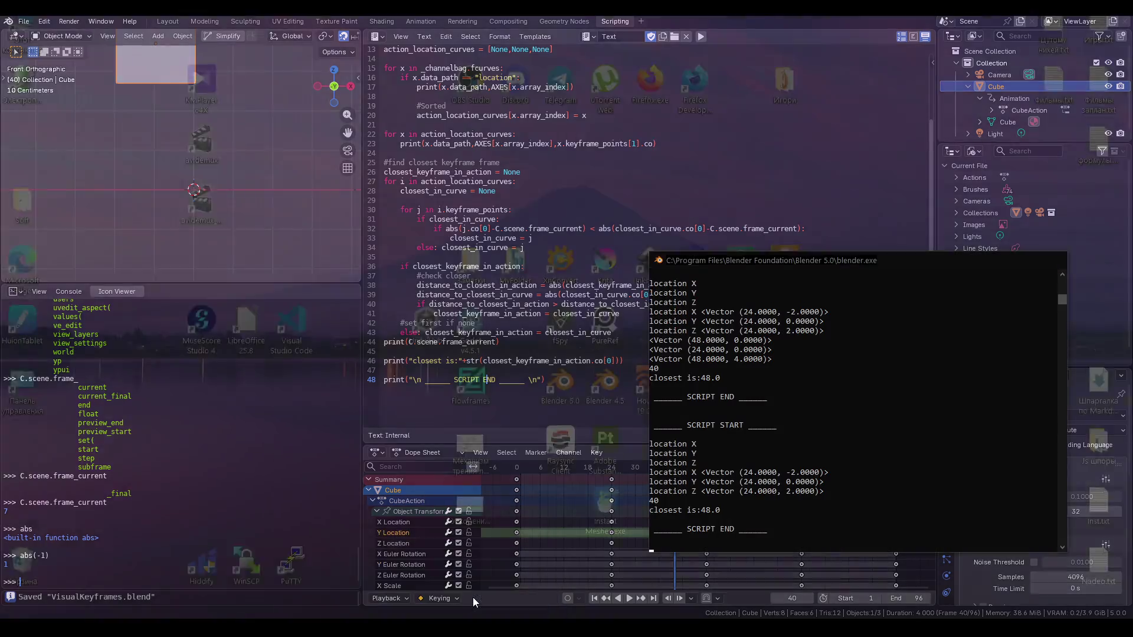
{"action": "left_click", "coordinate": [473, 590]}
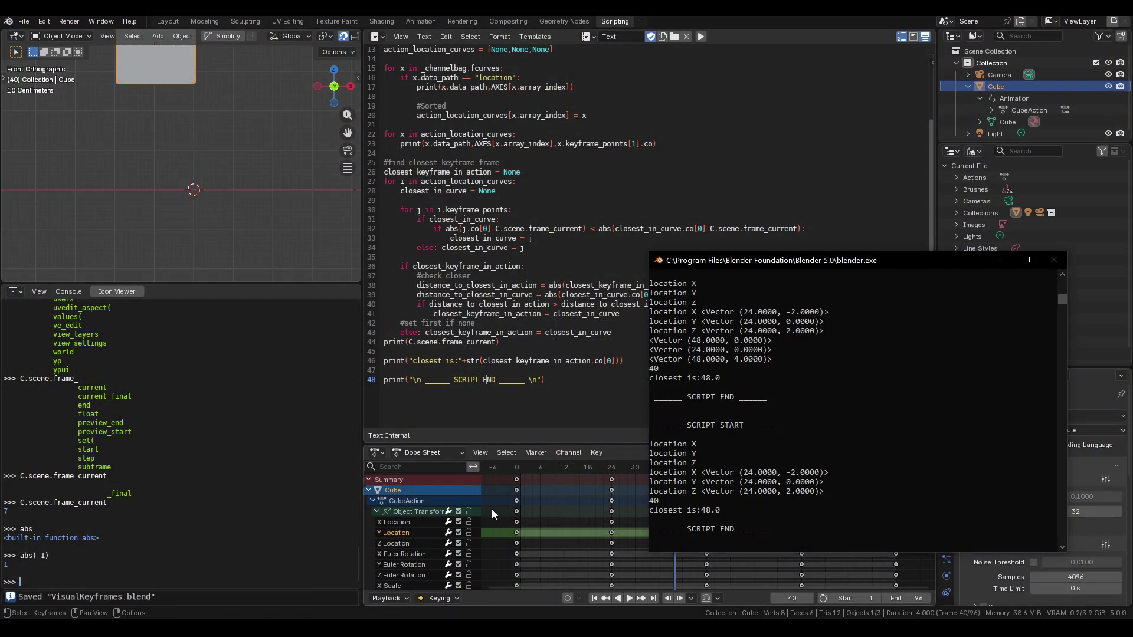
{"action": "scroll", "coordinate": [520, 357], "scroll_direction": "up", "scroll_amount": 1}
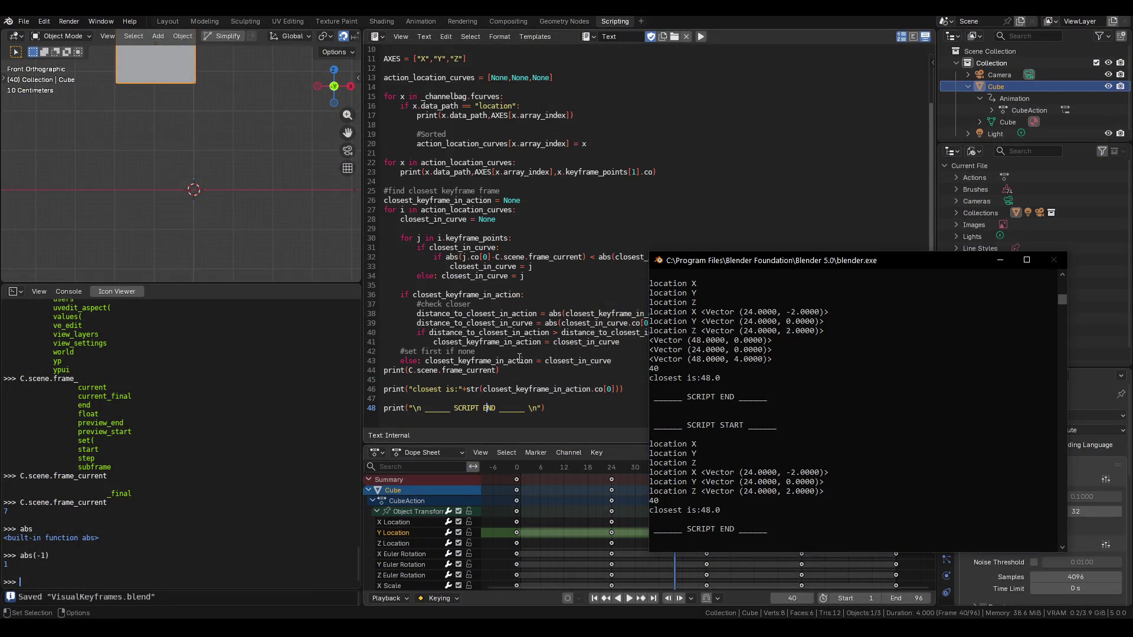
{"action": "scroll", "coordinate": [514, 355], "scroll_direction": "up", "scroll_amount": 1}
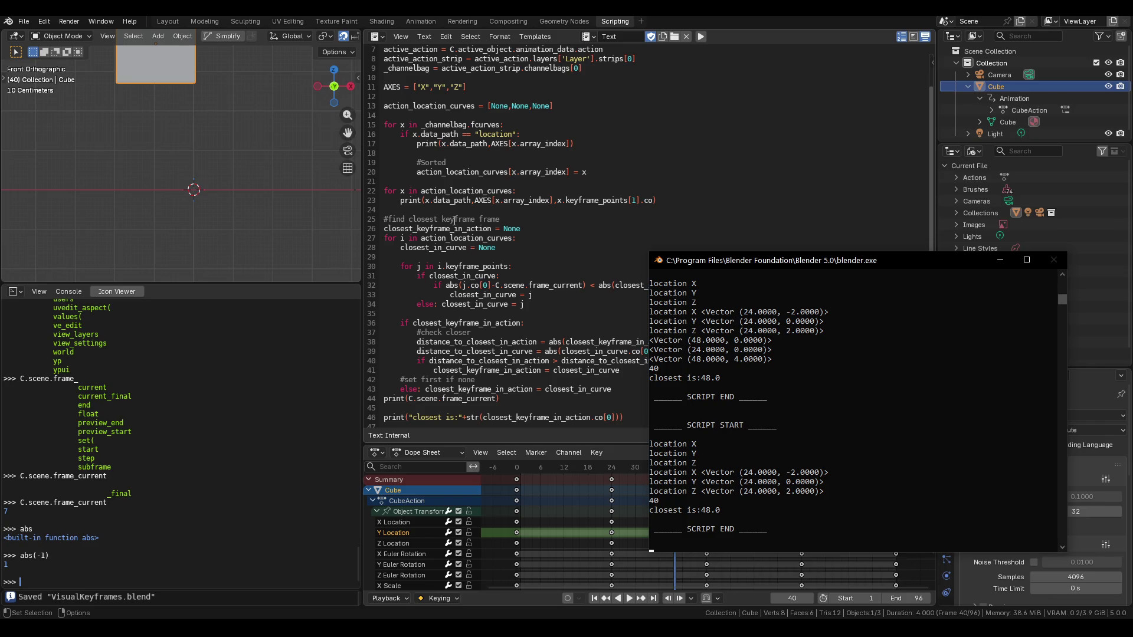
{"action": "left_click", "coordinate": [1001, 263]}
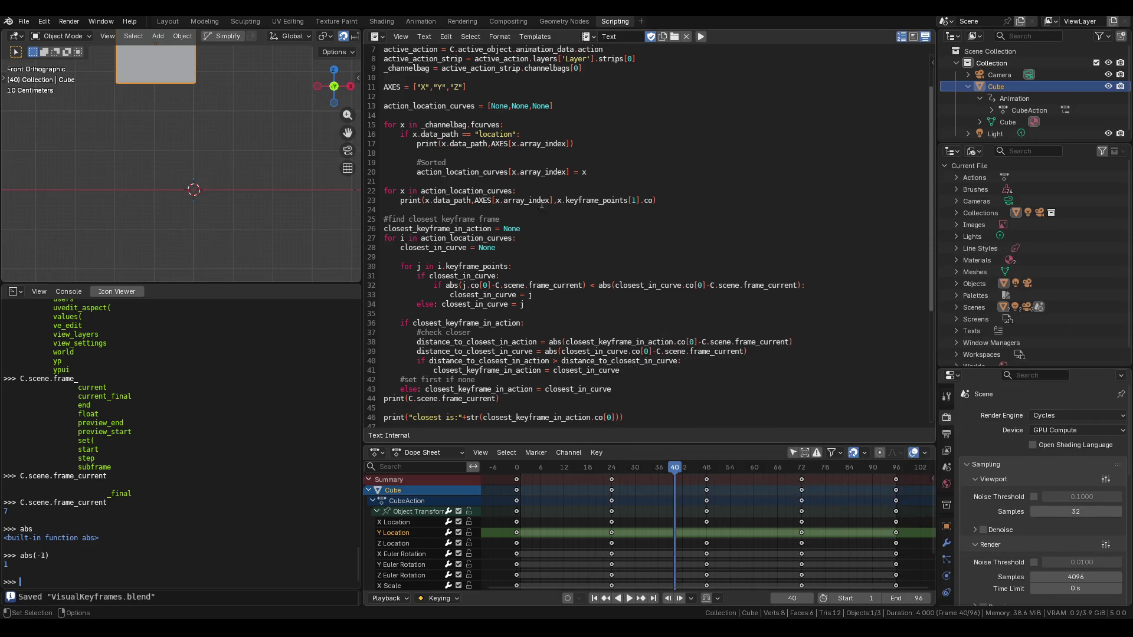
Check where action_location_curves is declared and used in the script
{"action": "double_click", "coordinate": [447, 191]}
{"action": "left_click", "coordinate": [447, 191]}
{"action": "double_click", "coordinate": [423, 107]}
{"action": "double_click", "coordinate": [495, 237]}
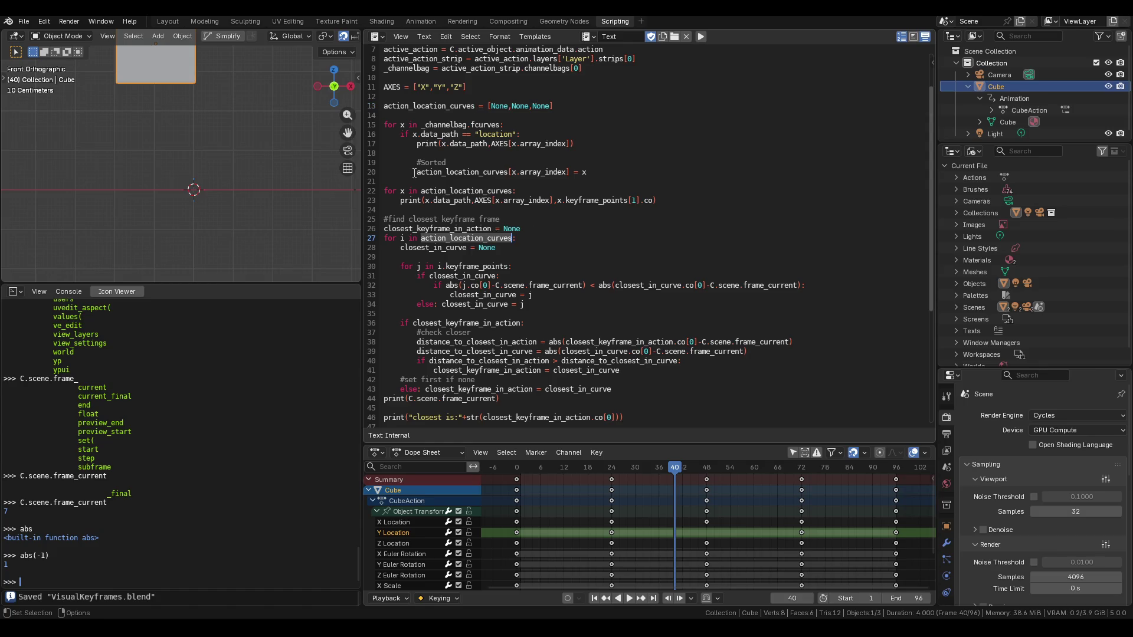
Delete the empty line 18 before the #Sorted comment
{"action": "left_click", "coordinate": [424, 153]}
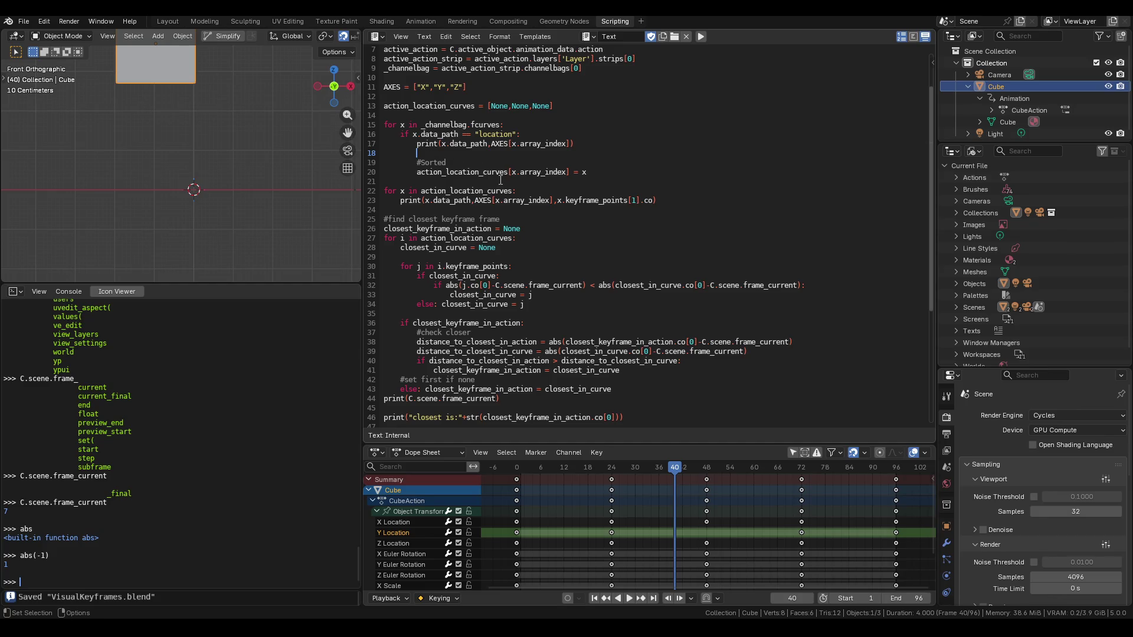
{"action": "key", "text": "BackSpace"}
{"action": "key", "text": "BackSpace"}
{"action": "left_click", "coordinate": [442, 171]}
{"action": "scroll", "coordinate": [448, 170], "scroll_direction": "down", "scroll_amount": 3}
{"action": "scroll", "coordinate": [449, 169], "scroll_direction": "up", "scroll_amount": 2}
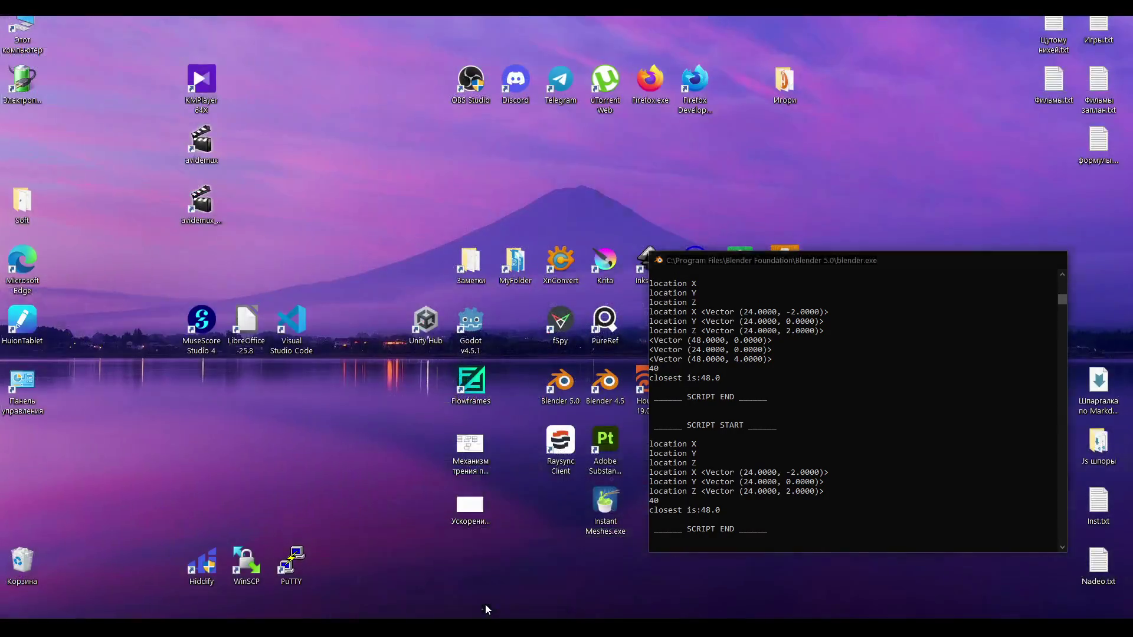
Run the script, set the current frame to 31, and read the console output
{"action": "left_click", "coordinate": [485, 604]}
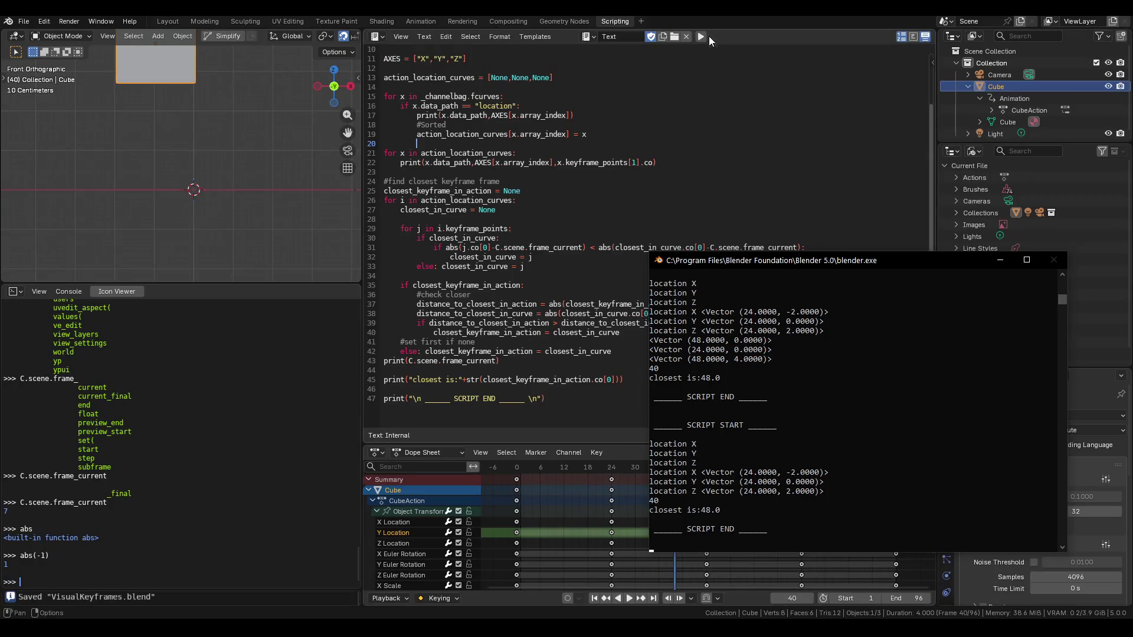
{"action": "left_click", "coordinate": [701, 36]}
{"action": "left_click", "coordinate": [493, 593]}
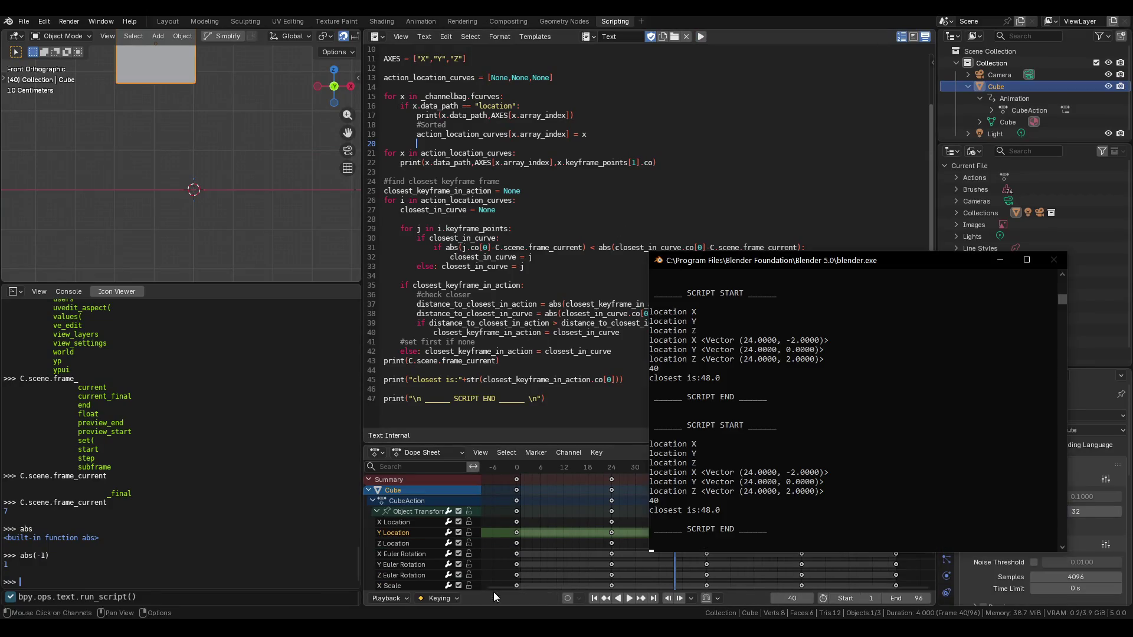
{"action": "mouse_move", "coordinate": [793, 260]}
{"action": "left_mouse_down"}
{"action": "mouse_move", "coordinate": [792, 249]}
{"action": "mouse_move", "coordinate": [508, 158]}
{"action": "left_mouse_up"}
{"action": "left_click_drag", "start_coordinate": [675, 471], "coordinate": [639, 470]}
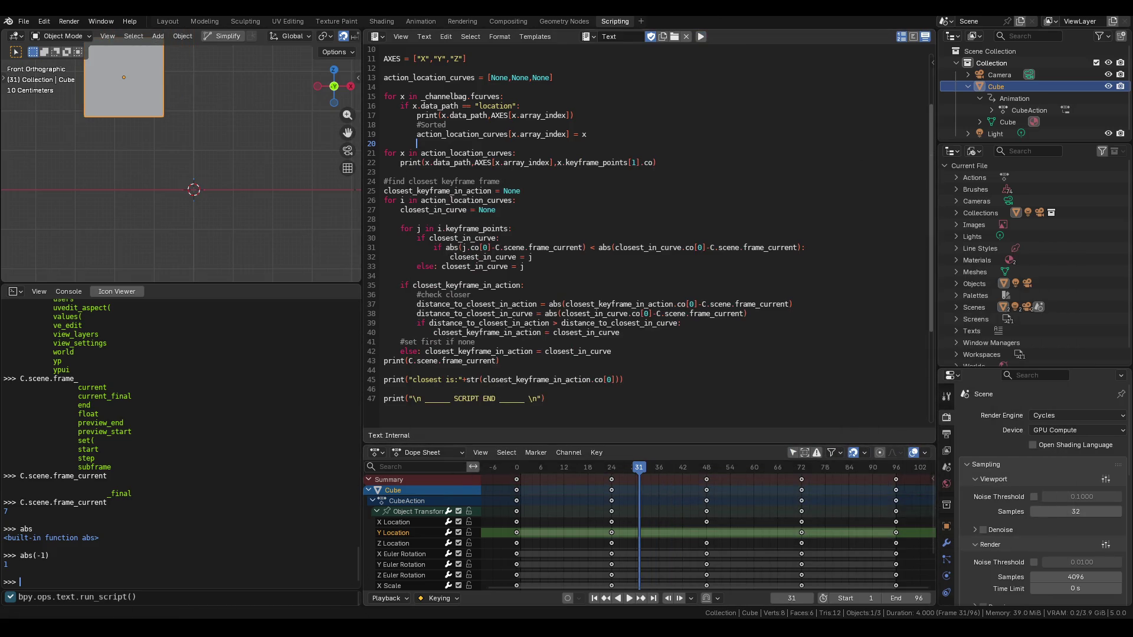
{"action": "left_click", "coordinate": [515, 577]}
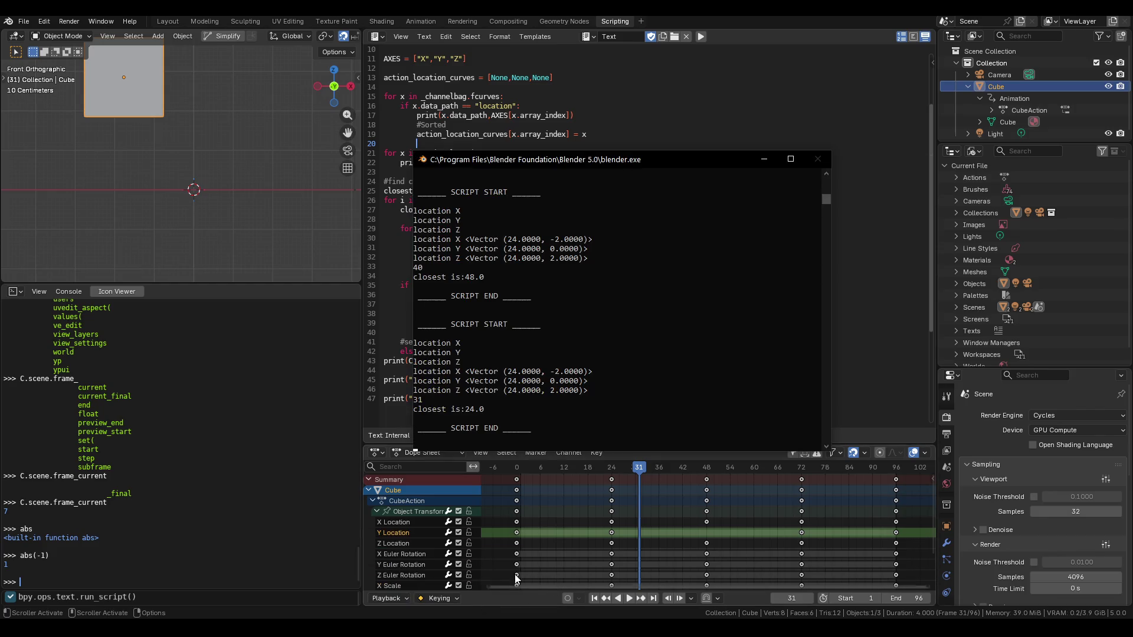
{"action": "left_click", "coordinate": [475, 413]}
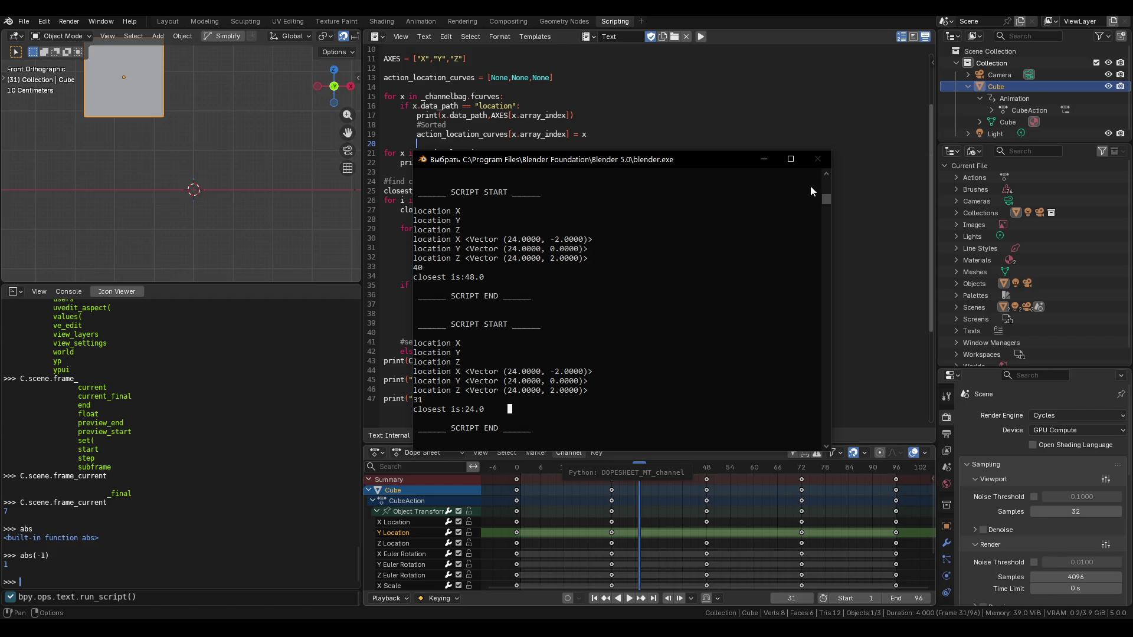
Set the current frame to 36, rerun, and confirm the closest keyframe is 24.0
{"action": "left_click_drag", "start_coordinate": [640, 470], "coordinate": [658, 466]}
{"action": "left_click", "coordinate": [700, 36]}
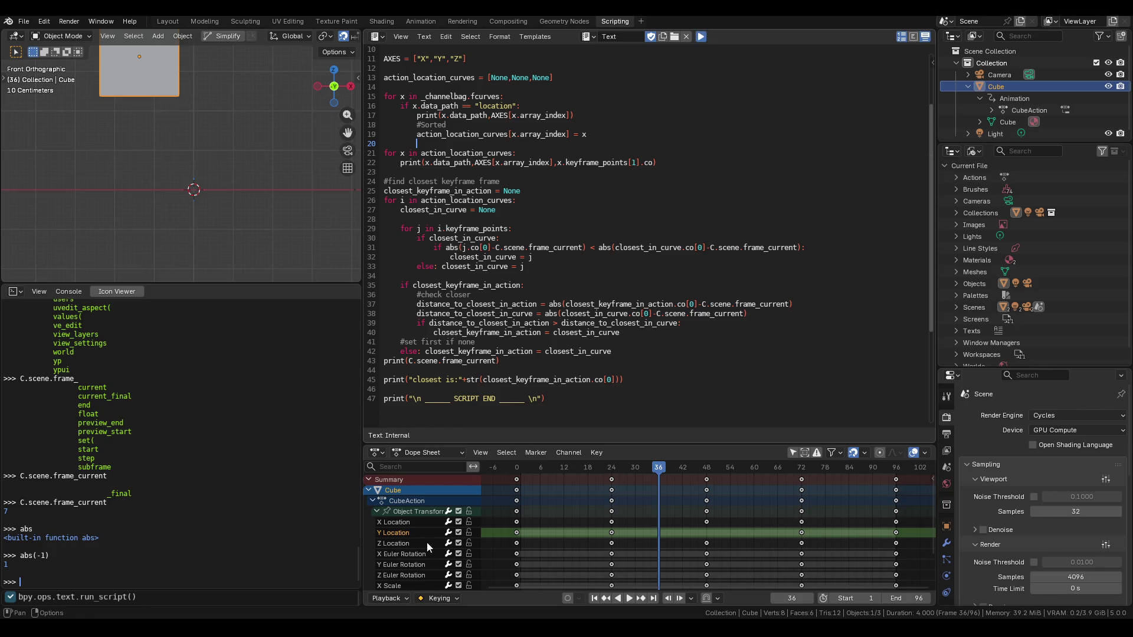
{"action": "mouse_move", "coordinate": [438, 604]}
{"action": "left_click", "coordinate": [491, 576]}
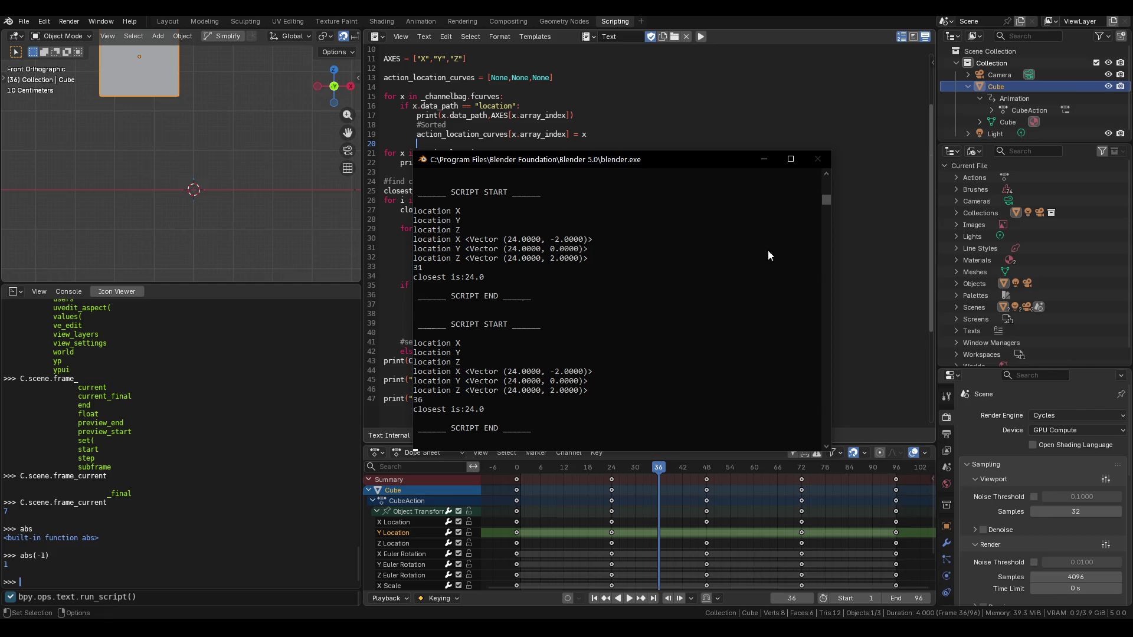
{"action": "left_click", "coordinate": [764, 159]}
Save VisualKeyframes.blend from the File menu
{"action": "left_click", "coordinate": [518, 200]}
{"action": "left_click", "coordinate": [23, 21]}
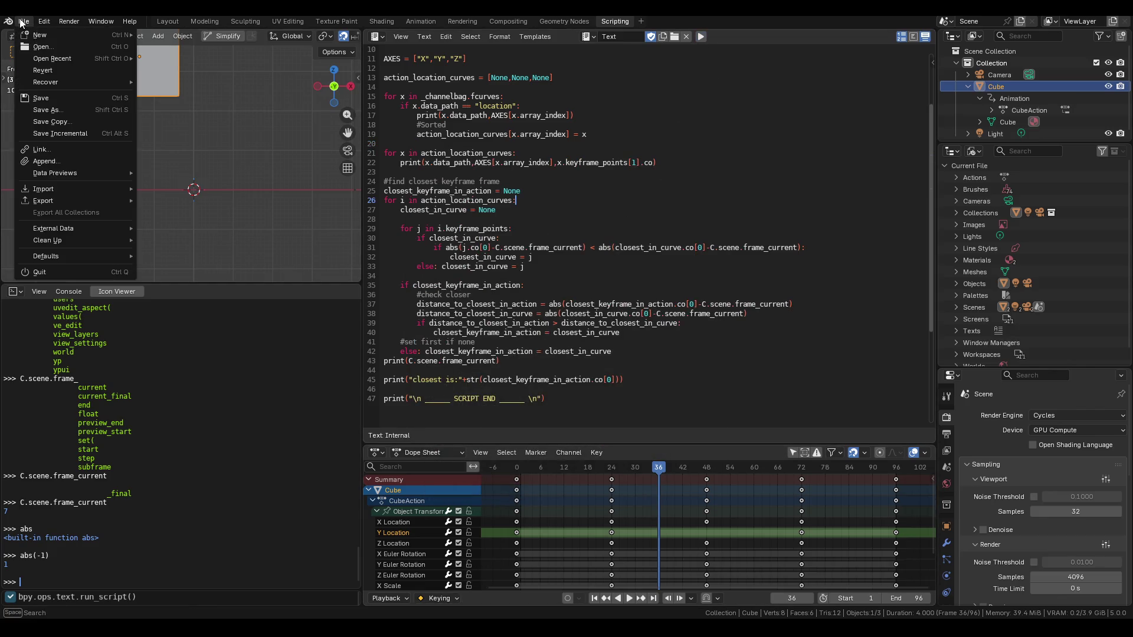
{"action": "left_click", "coordinate": [62, 101]}
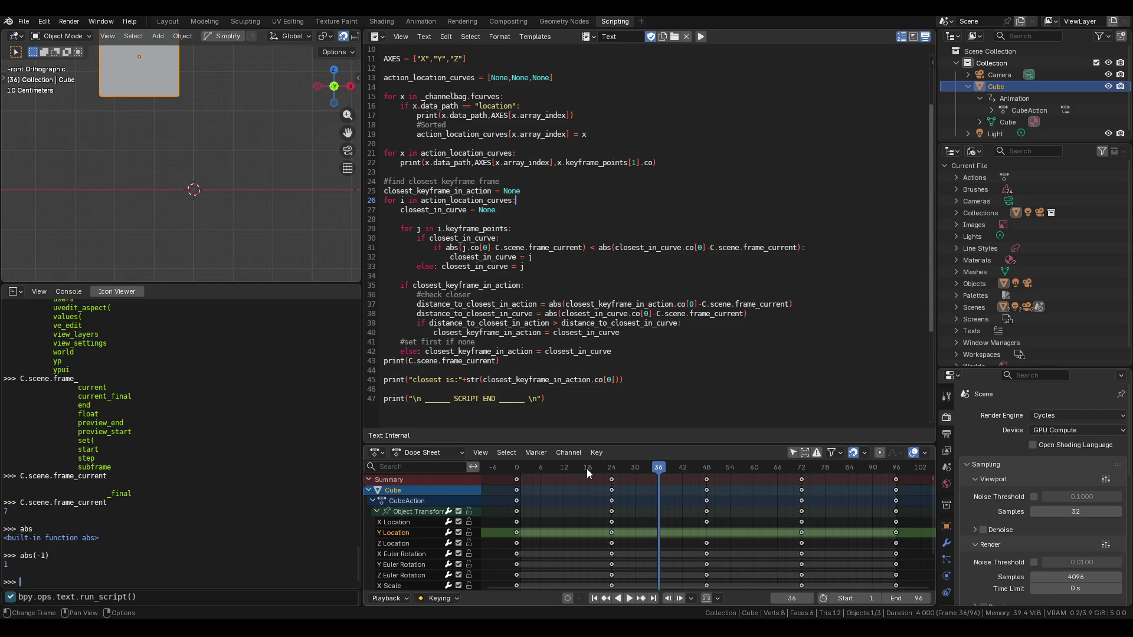
{"action": "scroll", "coordinate": [587, 469], "scroll_direction": "down", "scroll_amount": 2}
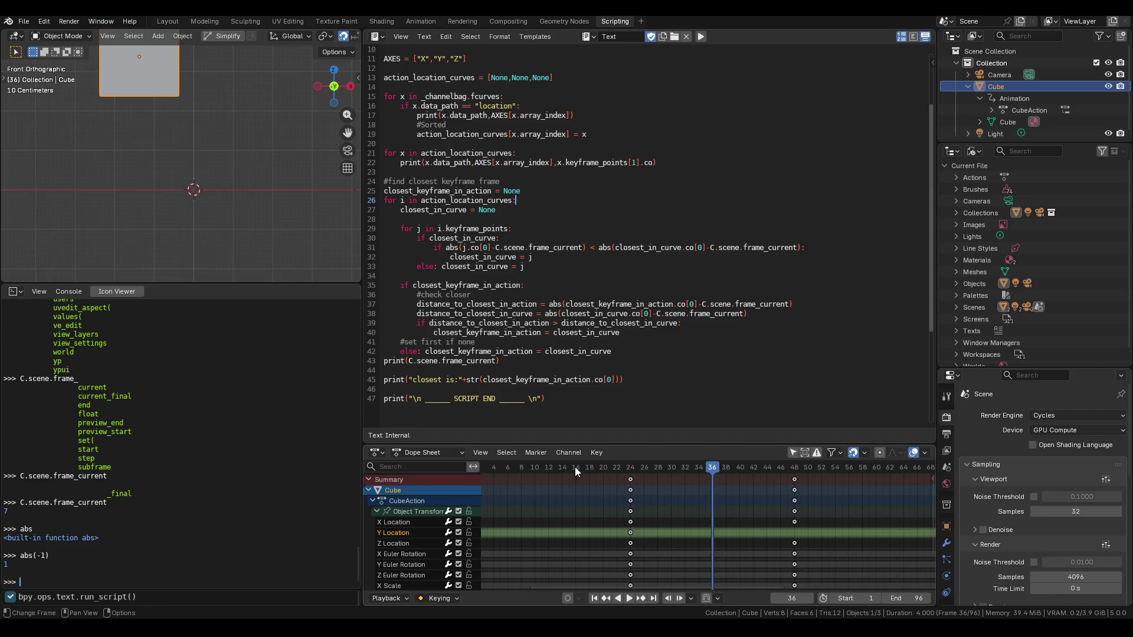
{"action": "scroll", "coordinate": [549, 354], "scroll_direction": "down", "scroll_amount": 4}
{"action": "scroll", "coordinate": [557, 228], "scroll_direction": "up", "scroll_amount": 6}
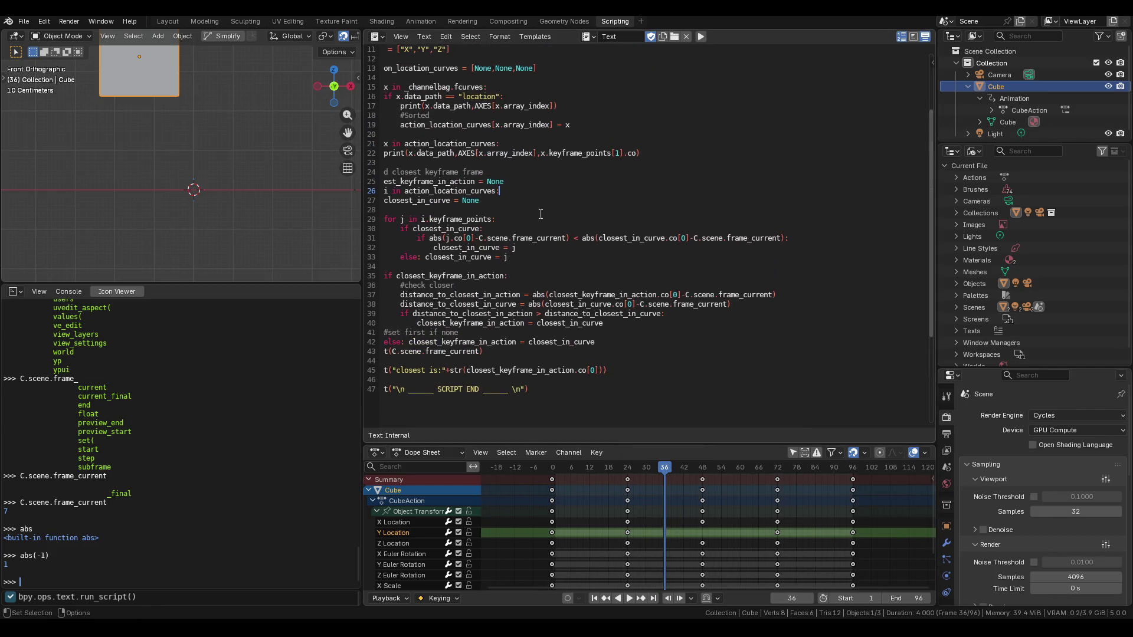
Add the header def get_closest_keyframe_in(fcurves_array): above the closest-keyframe search code
{"action": "left_click", "coordinate": [556, 229]}
{"action": "key", "text": "Return"}
{"action": "type", "text": "def "}
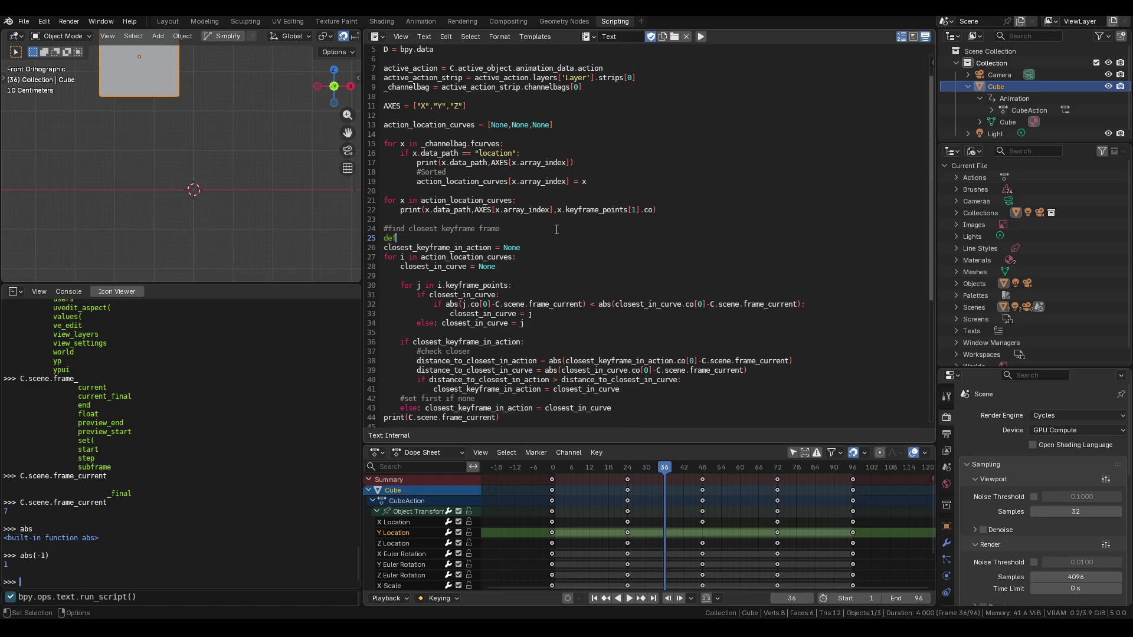
{"action": "type", "text": "get"}
{"action": "type", "text": "_closes"}
{"action": "type", "text": "t_"}
{"action": "type", "text": "keyframe"}
{"action": "type", "text": "-in"}
{"action": "key", "text": "BackSpace"}
{"action": "key", "text": "BackSpace"}
{"action": "key", "text": "BackSpace"}
{"action": "type", "text": "_in"}
{"action": "type", "text": "()"}
{"action": "type", "text": ":"}
{"action": "left_click", "coordinate": [501, 238]}
{"action": "type", "text": "ke"}
{"action": "key", "text": "BackSpace"}
{"action": "key", "text": "BackSpace"}
{"action": "type", "text": "fr"}
{"action": "key", "text": "BackSpace"}
{"action": "type", "text": "cu"}
{"action": "type", "text": "rv"}
{"action": "type", "text": "_array"}
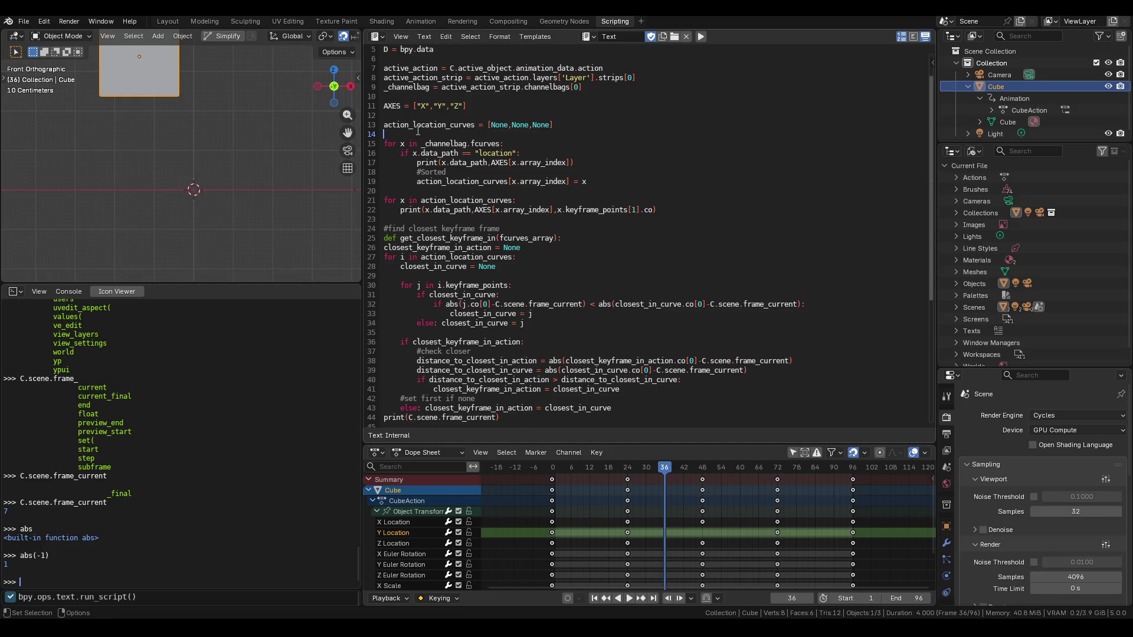
Indent lines 26–43 under the new header and add an empty line at its end
{"action": "double_click", "coordinate": [439, 125]}
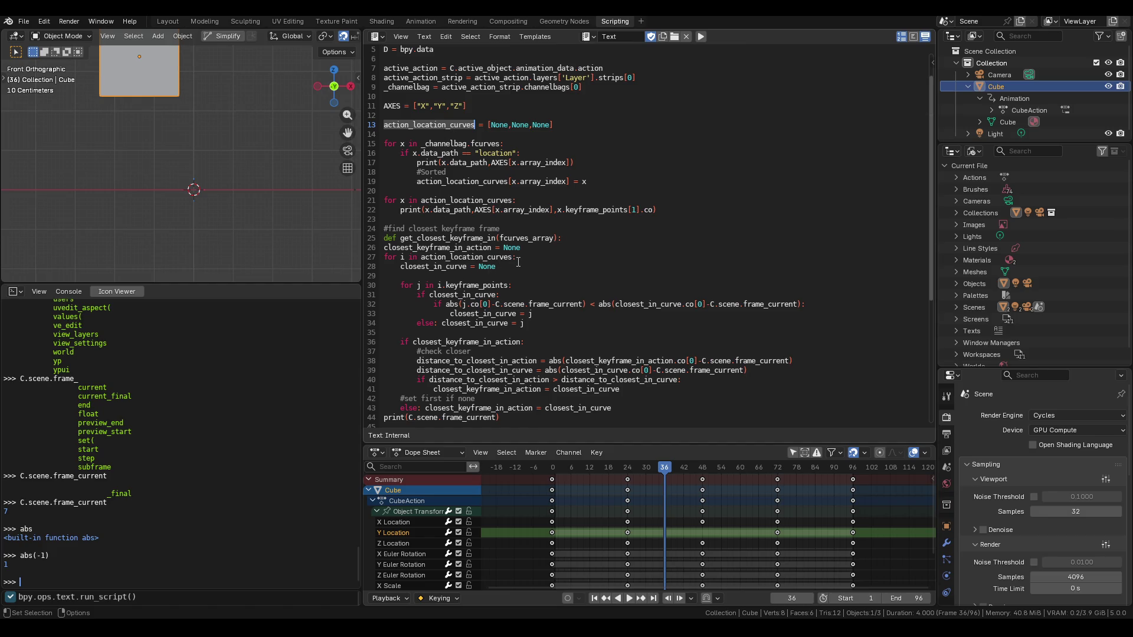
{"action": "mouse_move", "coordinate": [380, 248]}
{"action": "left_mouse_down"}
{"action": "mouse_move", "coordinate": [526, 318]}
{"action": "mouse_move", "coordinate": [620, 401]}
{"action": "mouse_move", "coordinate": [675, 412]}
{"action": "left_mouse_up"}
{"action": "key", "text": "Tab"}
{"action": "left_click", "coordinate": [578, 236]}
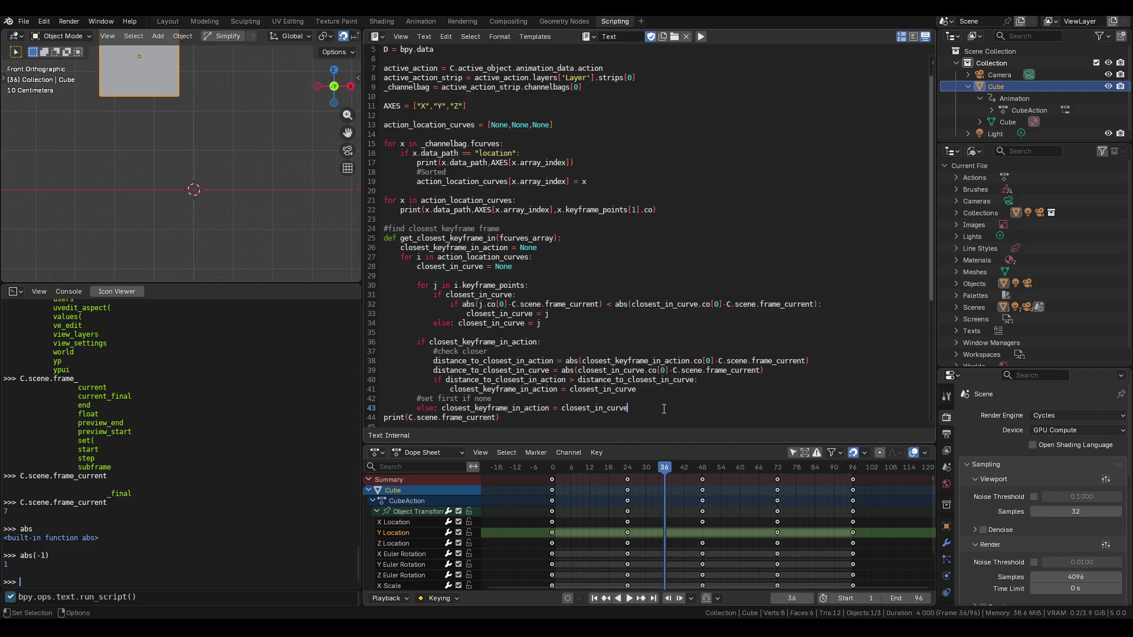
{"action": "key", "text": "Return"}
End the function with return closest_keyframe_in_action
{"action": "scroll", "coordinate": [664, 409], "scroll_direction": "down", "scroll_amount": 3}
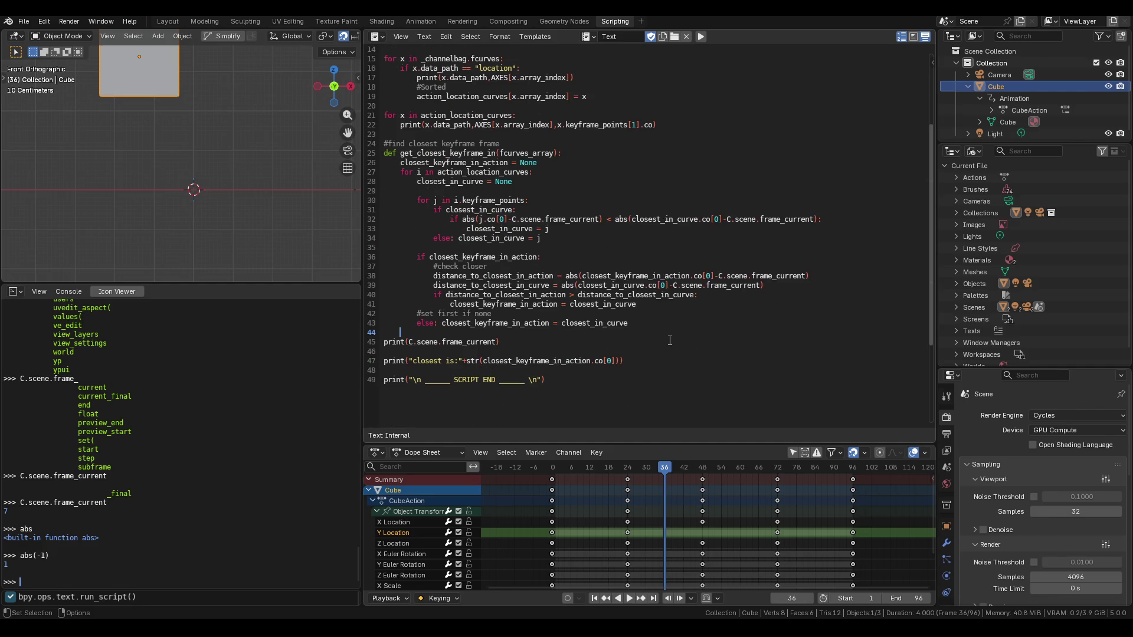
{"action": "scroll", "coordinate": [671, 340], "scroll_direction": "up", "scroll_amount": 1}
{"action": "scroll", "coordinate": [675, 343], "scroll_direction": "up", "scroll_amount": 1}
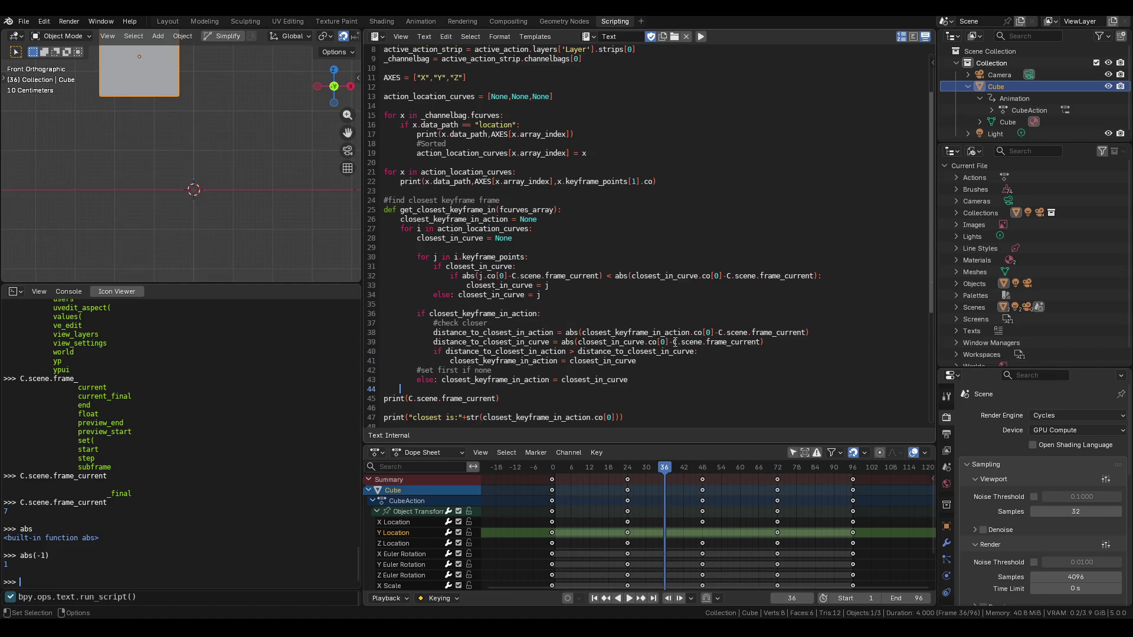
{"action": "type", "text": "return"}
{"action": "type", "text": "closest_"}
{"action": "type", "text": "keyframe"}
{"action": "type", "text": "_in_acti"}
{"action": "type", "text": "on"}
Replace the variable in the 'closest is' print with get_closest_keyframe_in(action_location_curves)
{"action": "triple_click", "coordinate": [504, 397]}
{"action": "key", "text": "Down"}
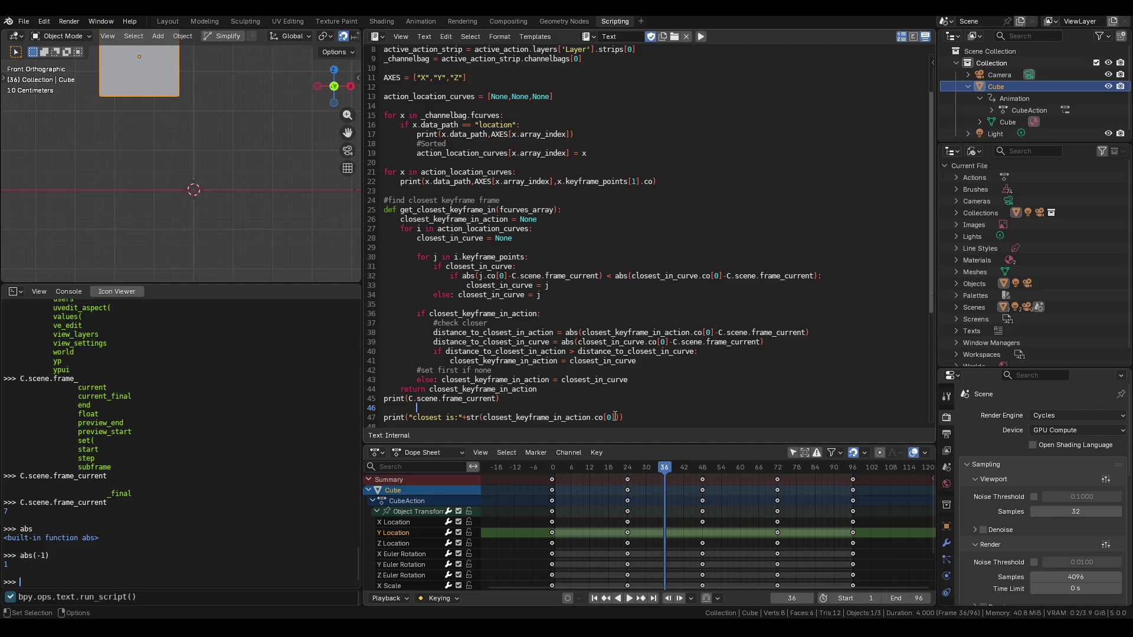
{"action": "left_click", "coordinate": [561, 392]}
{"action": "left_click_drag", "start_coordinate": [590, 417], "coordinate": [482, 419]}
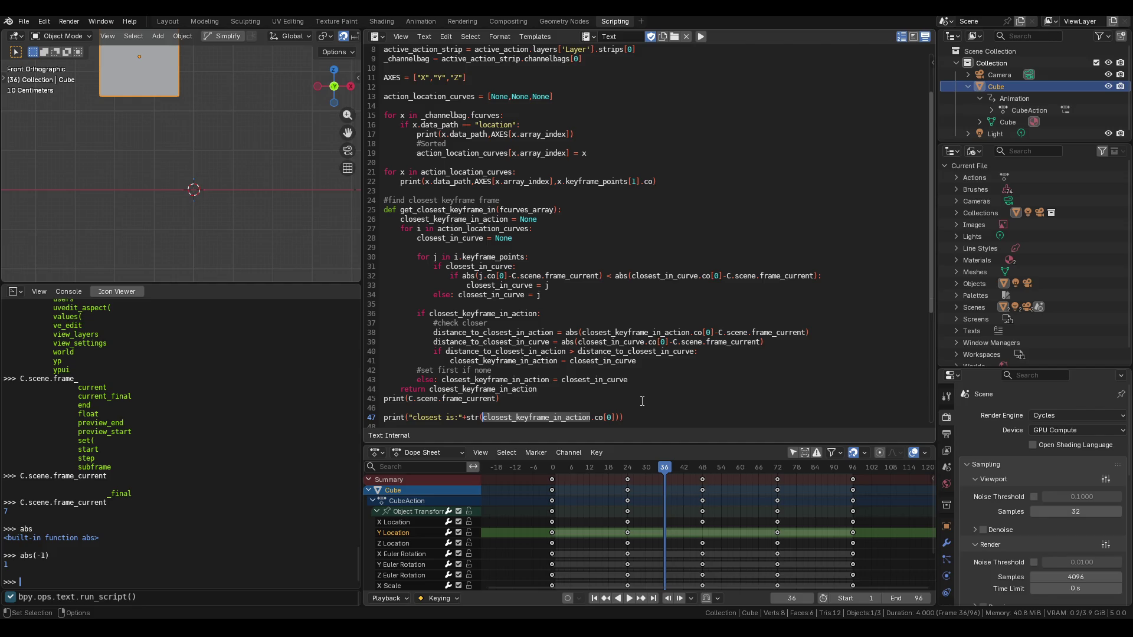
{"action": "key", "text": "BackSpace"}
{"action": "type", "text": "get_closest_ket"}
{"action": "type", "text": "frame_"}
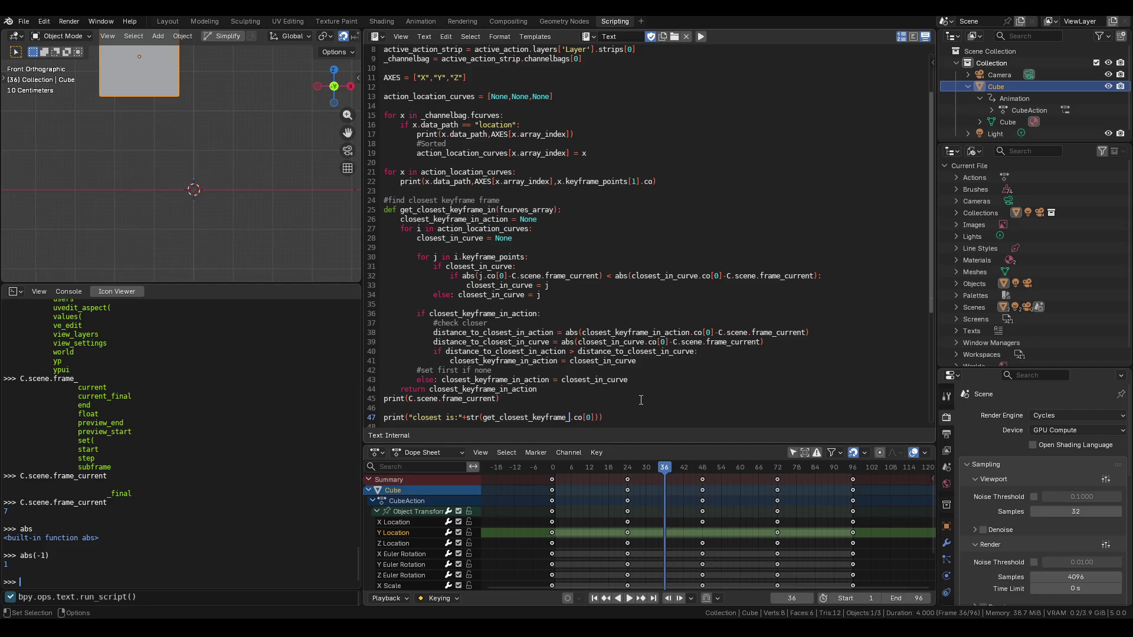
{"action": "type", "text": "in("}
{"action": "type", "text": "action"}
{"action": "type", "text": "_location"}
{"action": "type", "text": "_curves"}
{"action": "left_click", "coordinate": [710, 417]}
{"action": "scroll", "coordinate": [687, 378], "scroll_direction": "down", "scroll_amount": 2}
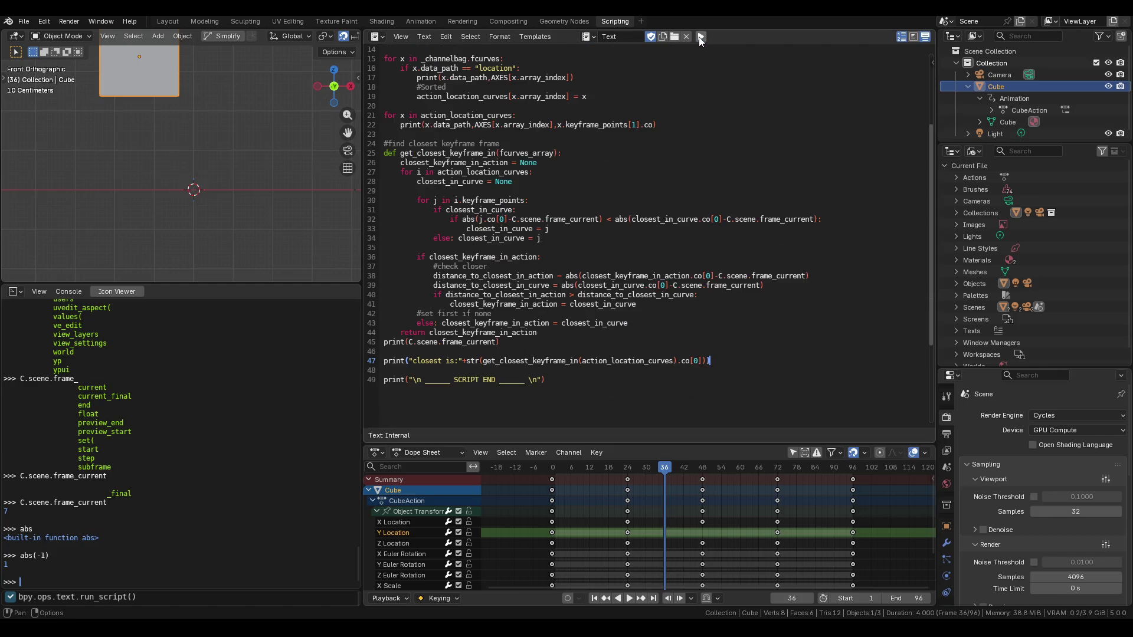
Run the script at frame 36 and check the console reports closest keyframe 24.0
{"action": "left_click", "coordinate": [491, 588]}
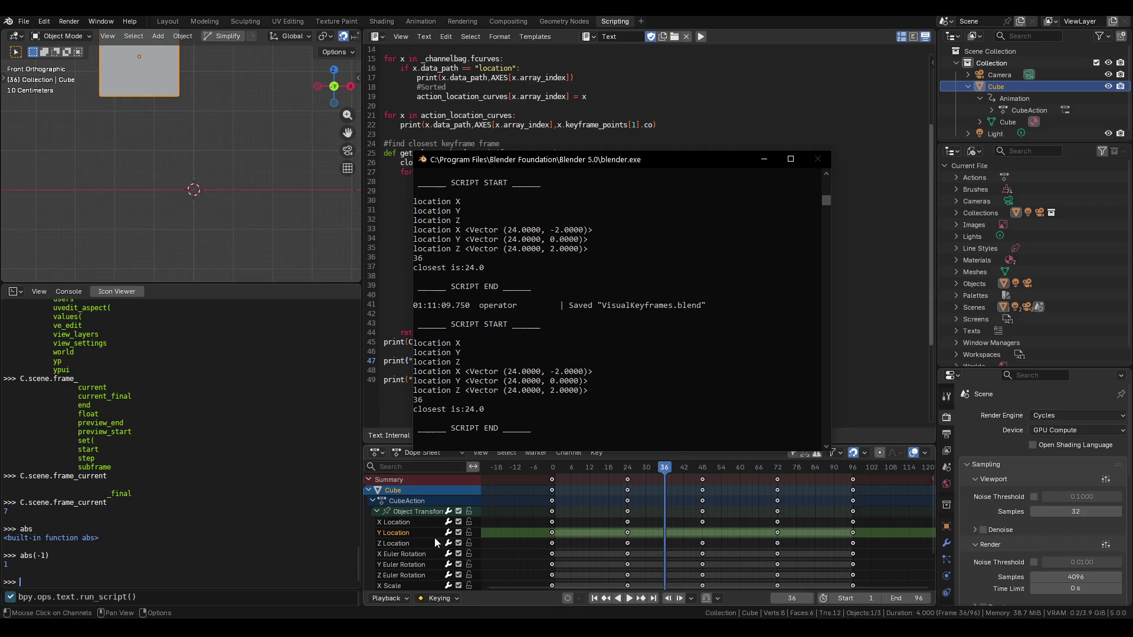
{"action": "left_click", "coordinate": [762, 162]}
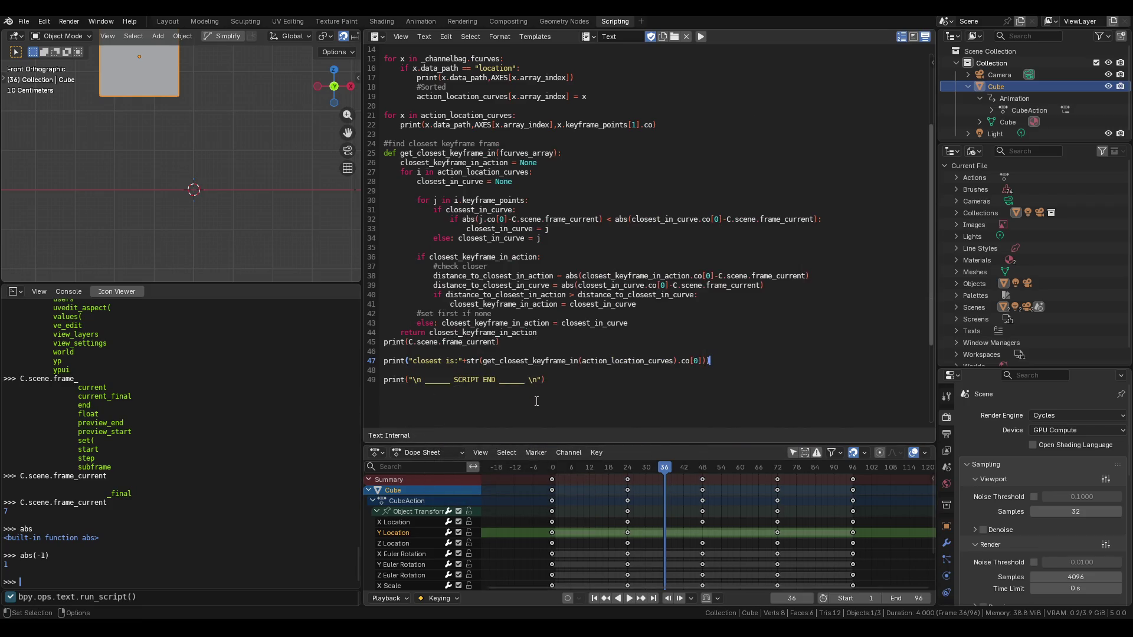
{"action": "left_click", "coordinate": [715, 360]}
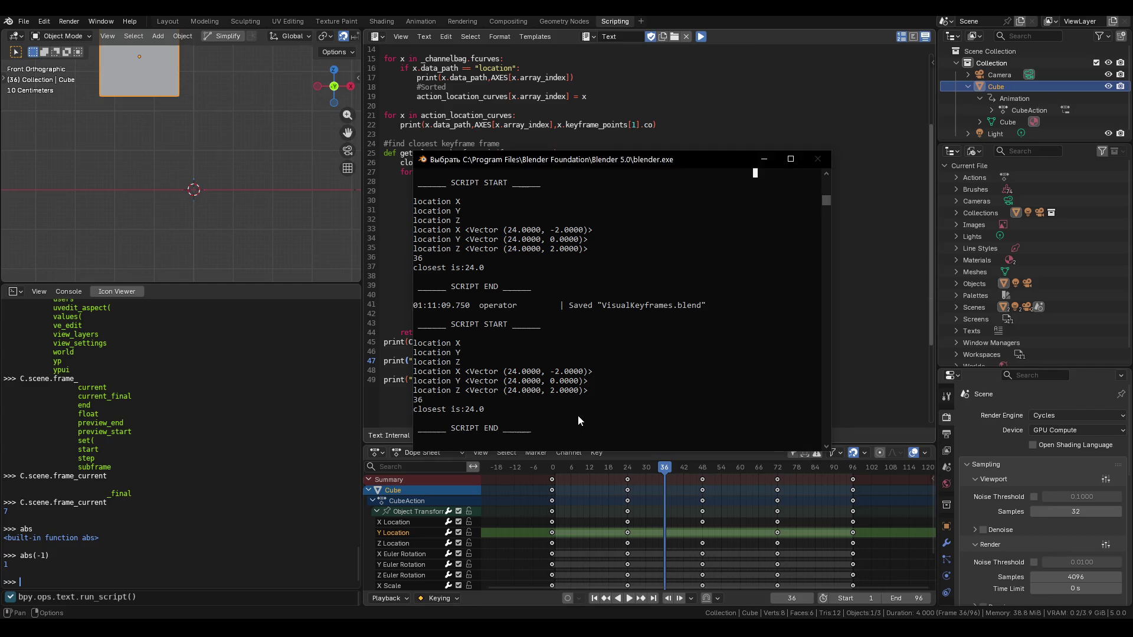
{"action": "key", "text": "ctrl+s"}
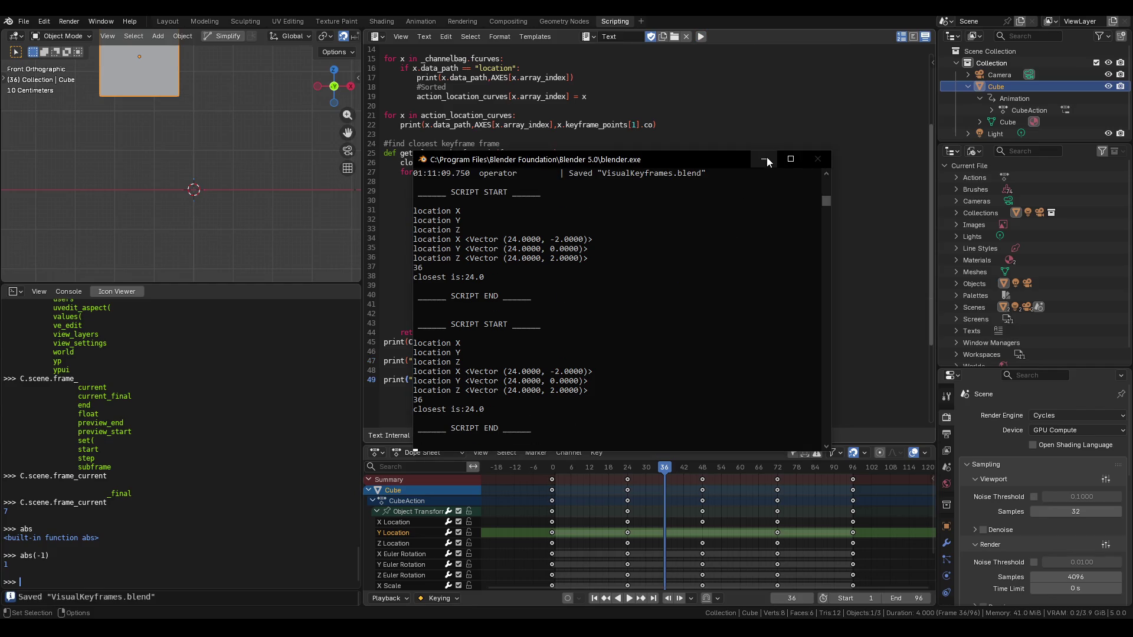
Move to frame 44, rerun the script, and confirm the console reports 48.0
{"action": "left_click_drag", "start_coordinate": [674, 471], "coordinate": [690, 466]}
{"action": "left_click", "coordinate": [701, 37]}
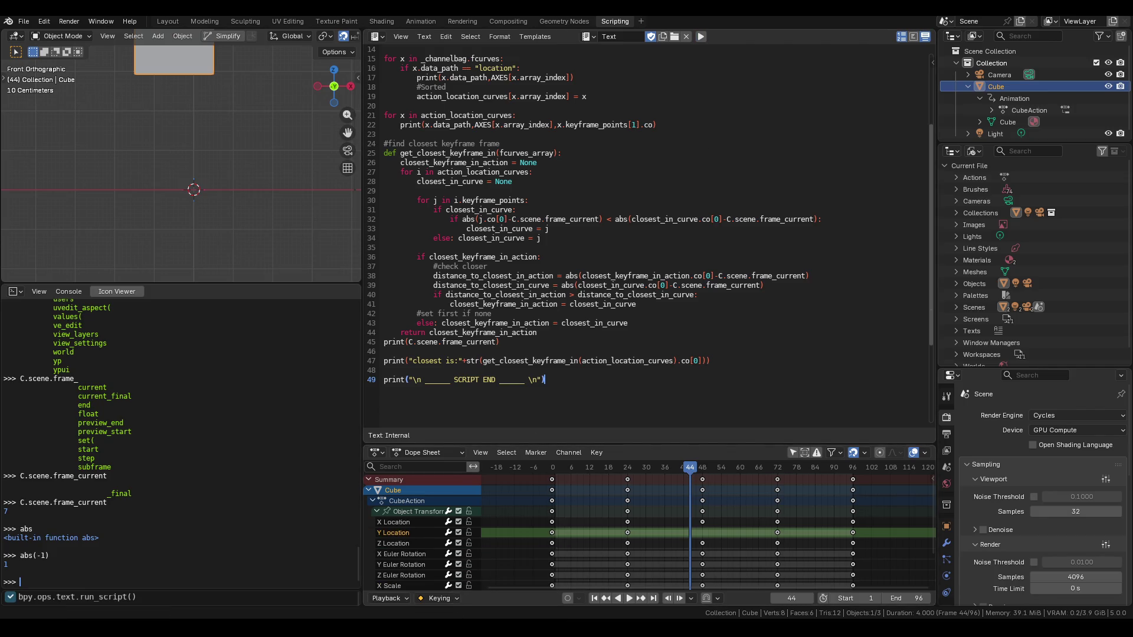
{"action": "left_click", "coordinate": [492, 587]}
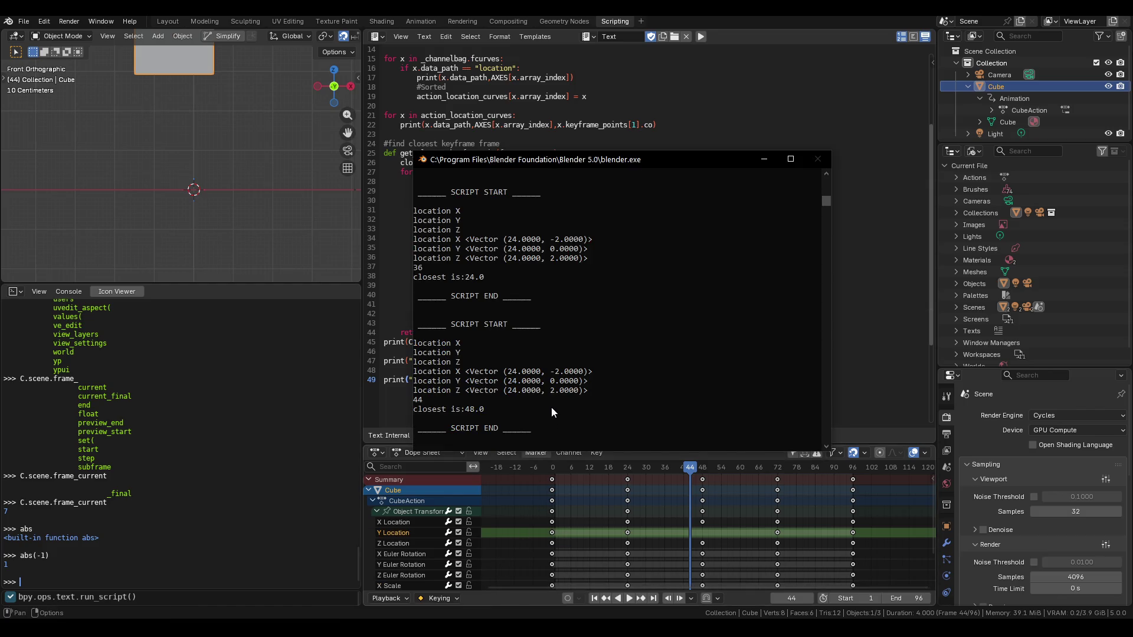
{"action": "left_click", "coordinate": [765, 161]}
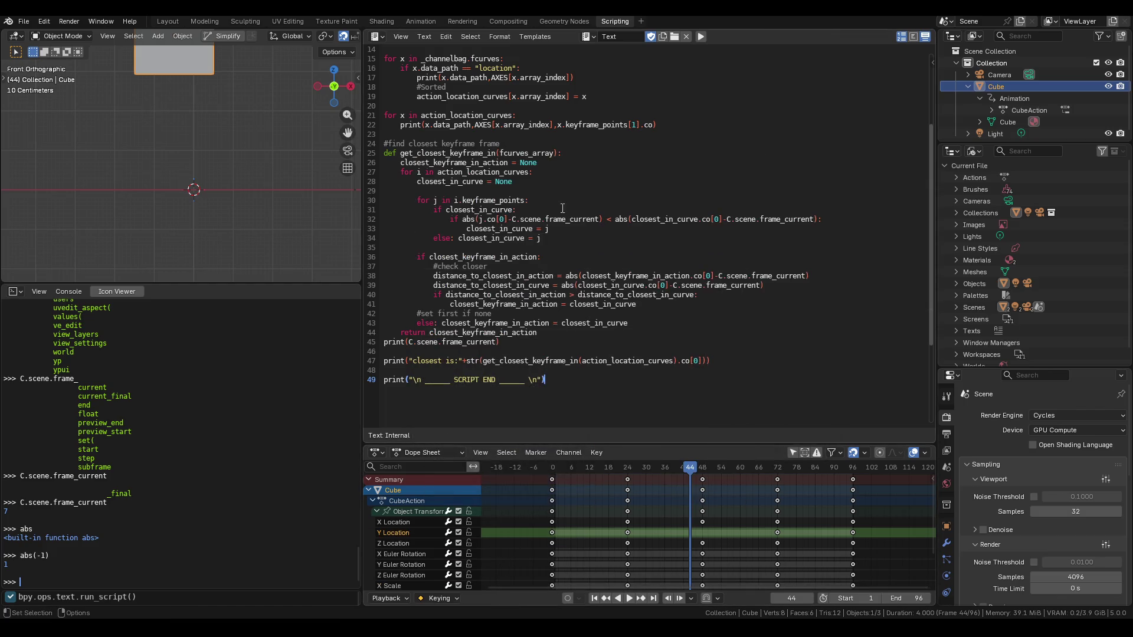
Add and then remove a blank line after the function's return line
{"action": "left_click", "coordinate": [538, 334]}
{"action": "key", "text": "Return"}
{"action": "key", "text": "BackSpace"}
{"action": "key", "text": "BackSpace"}
{"action": "key", "text": "BackSpace"}
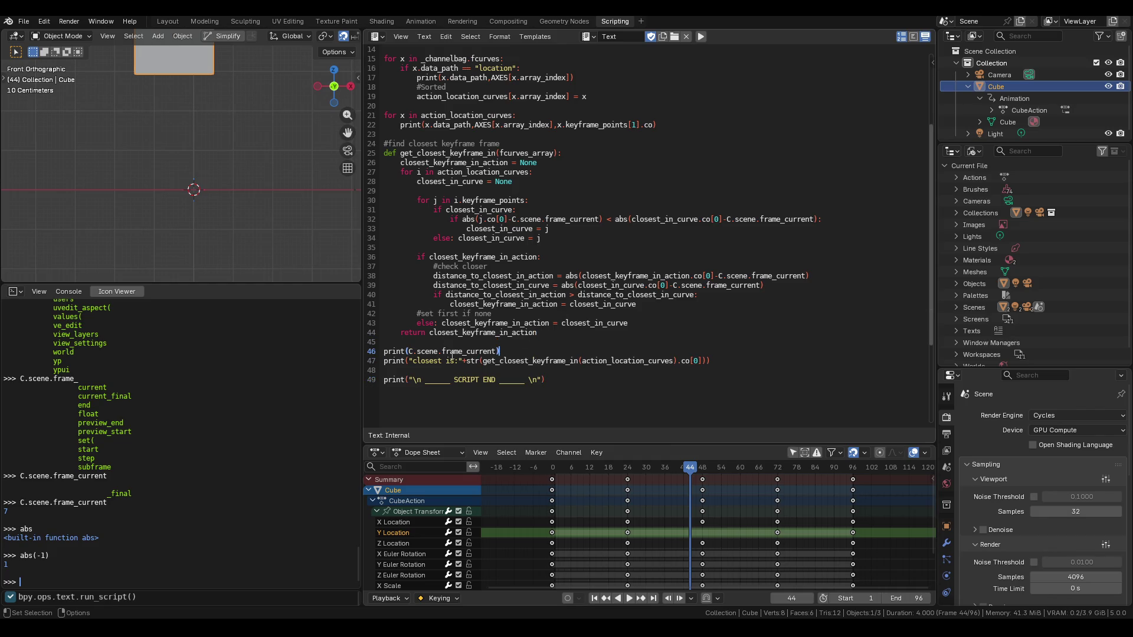
Insert a blank line after closest_keyframe_in_action is initialised to None
{"action": "scroll", "coordinate": [527, 370], "scroll_direction": "up", "scroll_amount": 1}
{"action": "left_click", "coordinate": [381, 182]}
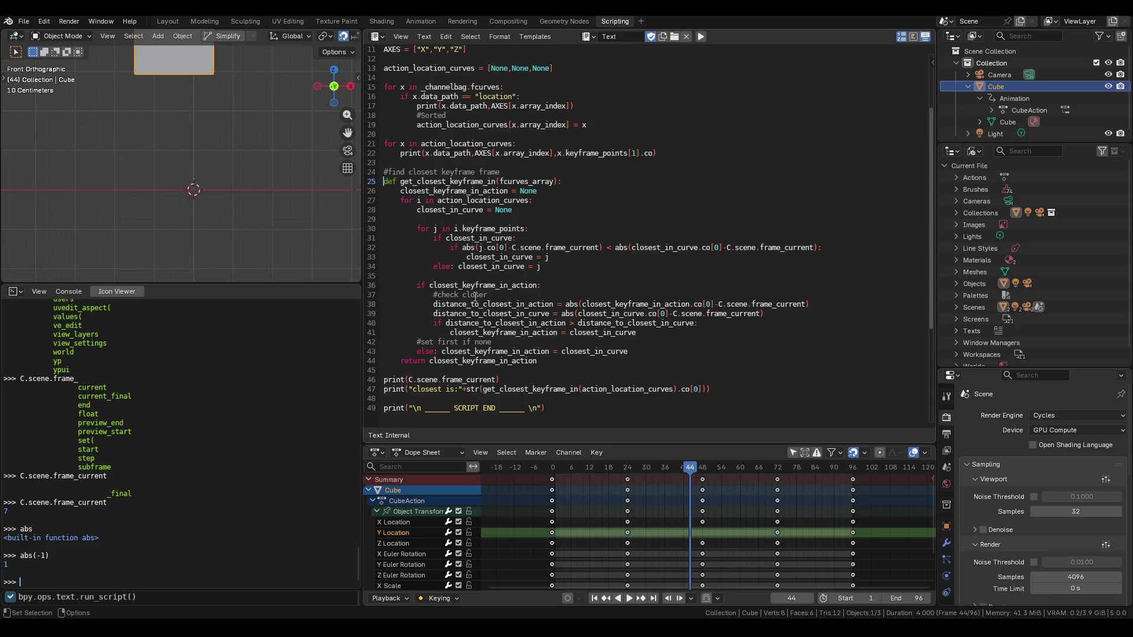
{"action": "left_click", "coordinate": [643, 353]}
{"action": "scroll", "coordinate": [537, 238], "scroll_direction": "up", "scroll_amount": 2}
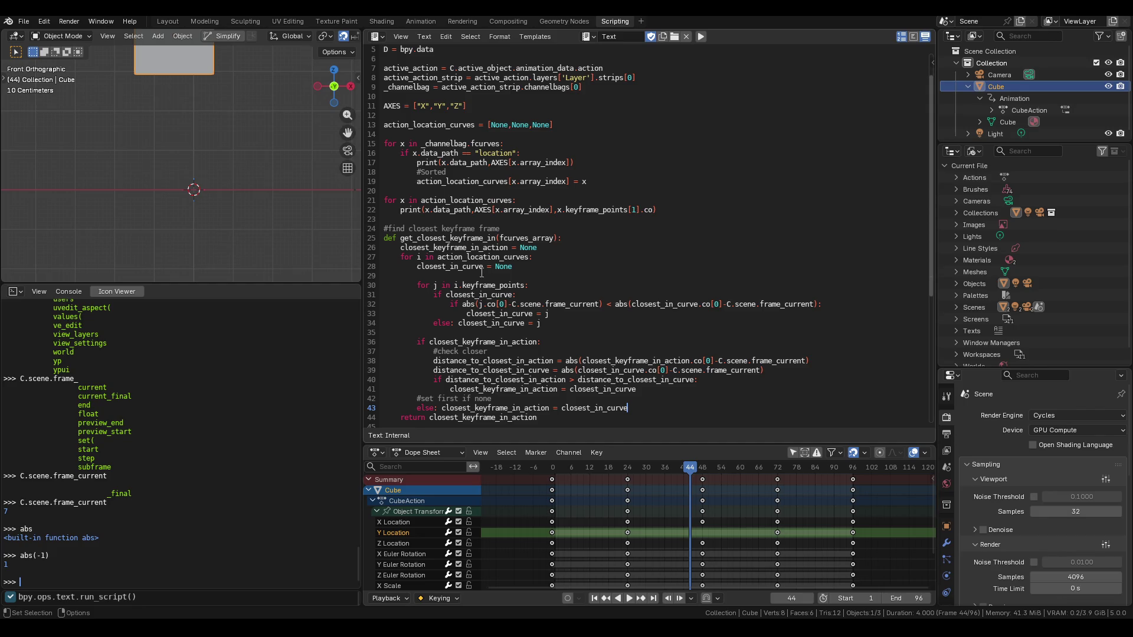
{"action": "left_click", "coordinate": [561, 247]}
{"action": "key", "text": "Return"}
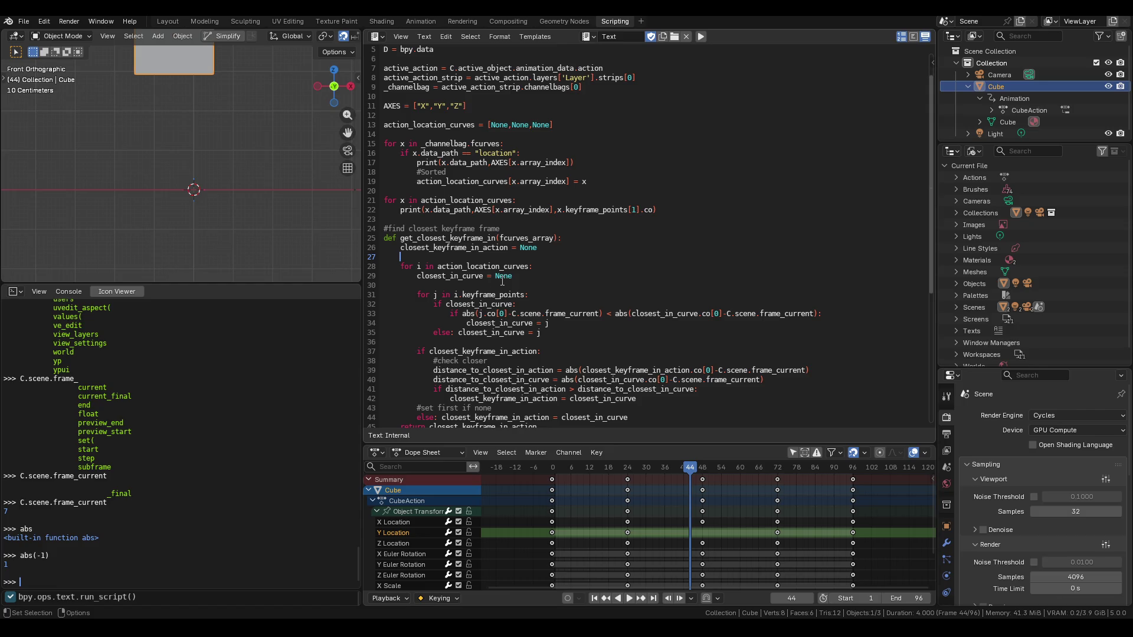
Save VisualKeyframes.blend
{"action": "scroll", "coordinate": [500, 278], "scroll_direction": "down", "scroll_amount": 1}
{"action": "scroll", "coordinate": [498, 281], "scroll_direction": "up", "scroll_amount": 2}
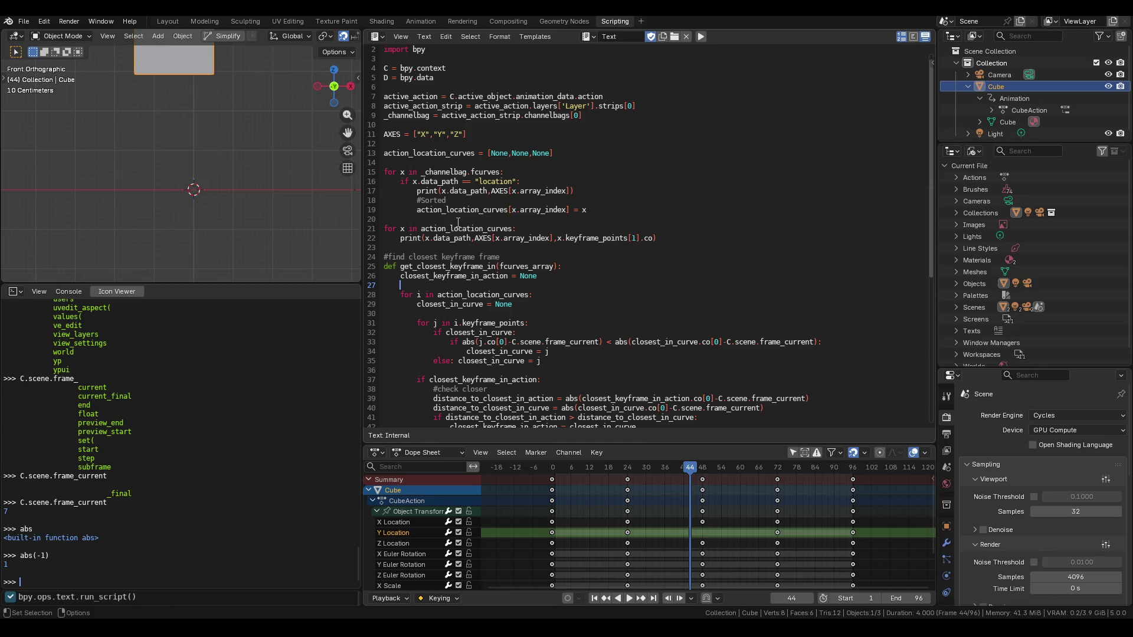
{"action": "scroll", "coordinate": [457, 221], "scroll_direction": "down", "scroll_amount": 8}
{"action": "scroll", "coordinate": [457, 222], "scroll_direction": "up", "scroll_amount": 5}
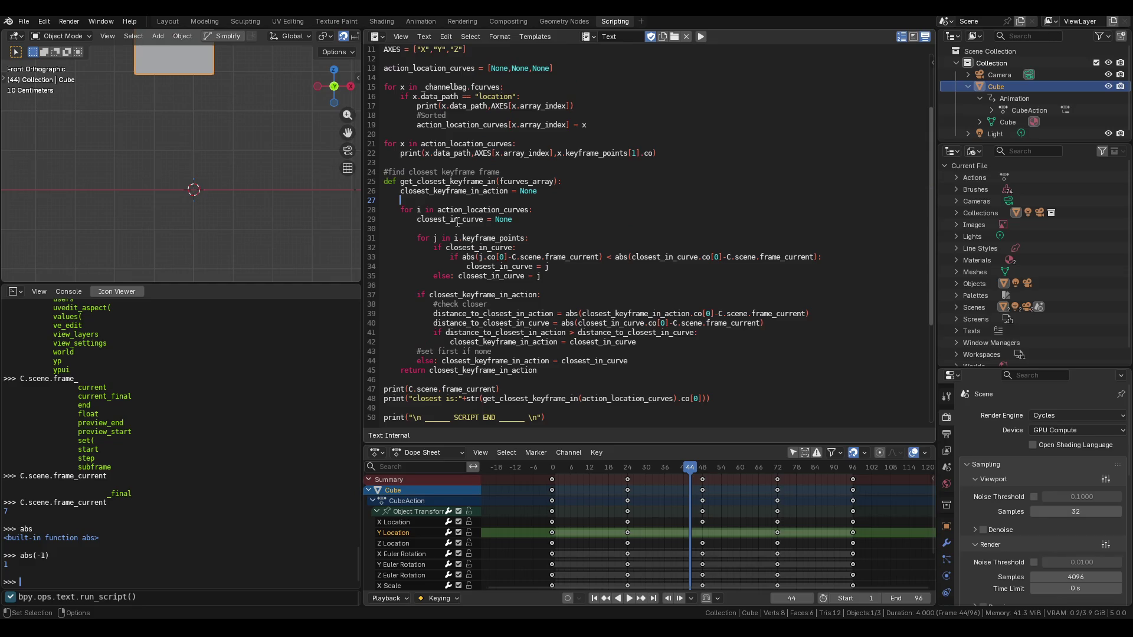
{"action": "key", "text": "ctrl+s"}
{"action": "scroll", "coordinate": [458, 222], "scroll_direction": "up", "scroll_amount": 3}
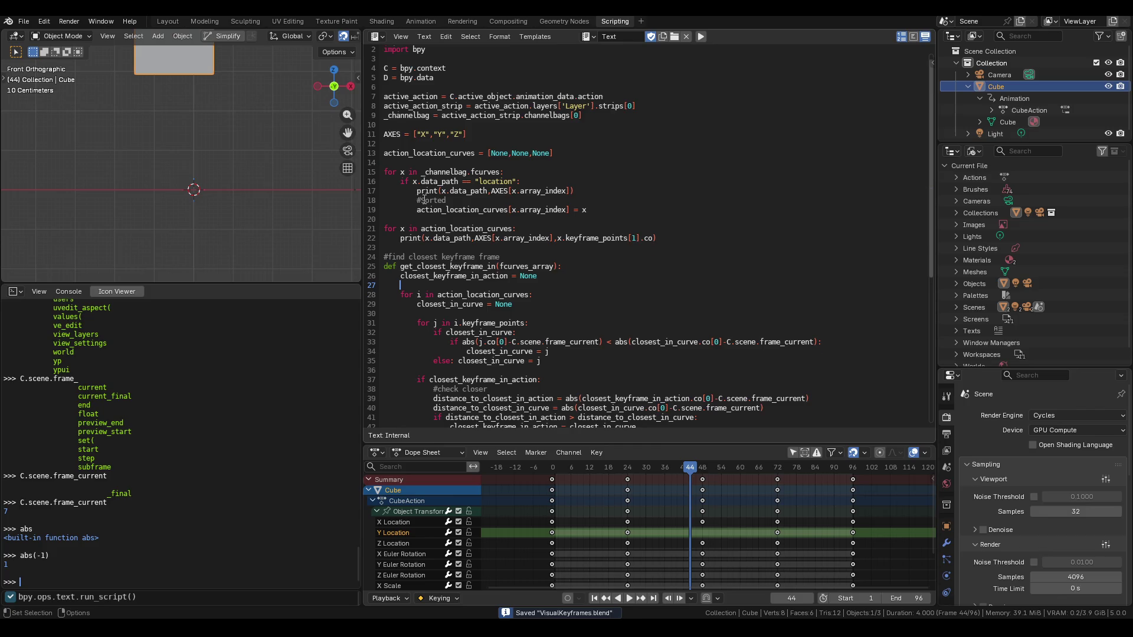
{"action": "scroll", "coordinate": [424, 200], "scroll_direction": "up", "scroll_amount": 1}
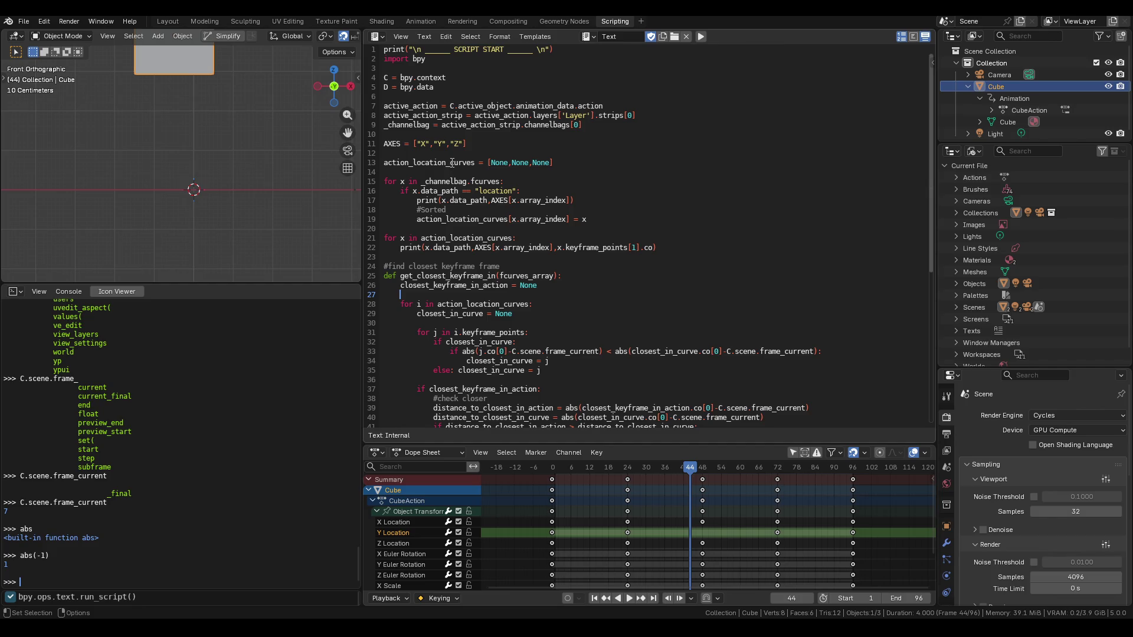
{"action": "left_click", "coordinate": [452, 173]}
Write the header def get_location_curves_xyz_from(channelbag) on a new line above the loop
{"action": "key", "text": "Return"}
{"action": "type", "text": "def get_"}
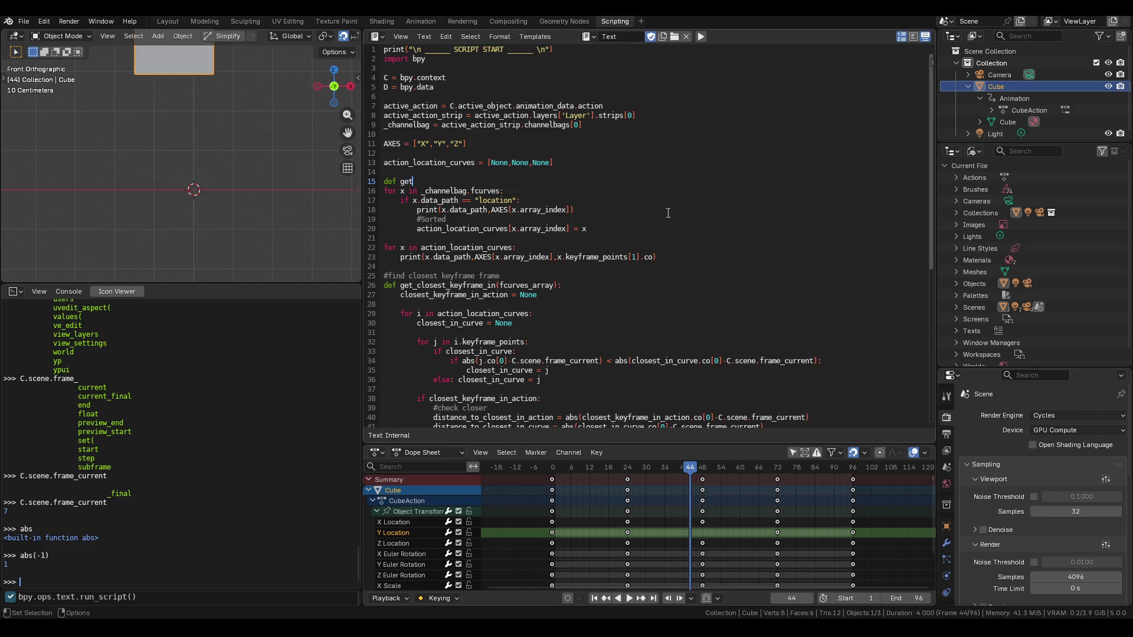
{"action": "type", "text": "location_curves"}
{"action": "type", "text": "_xyz"}
{"action": "key", "text": "BackSpace"}
{"action": "key", "text": "BackSpace"}
{"action": "key", "text": "BackSpace"}
{"action": "type", "text": "XYZ"}
{"action": "key", "text": "BackSpace"}
{"action": "key", "text": "BackSpace"}
{"action": "key", "text": "BackSpace"}
{"action": "type", "text": "xyz"}
{"action": "type", "text": "()"}
{"action": "type", "text": "_"}
{"action": "type", "text": "from"}
{"action": "type", "text": "_d"}
{"action": "key", "text": "BackSpace"}
{"action": "type", "text": "channelba"}
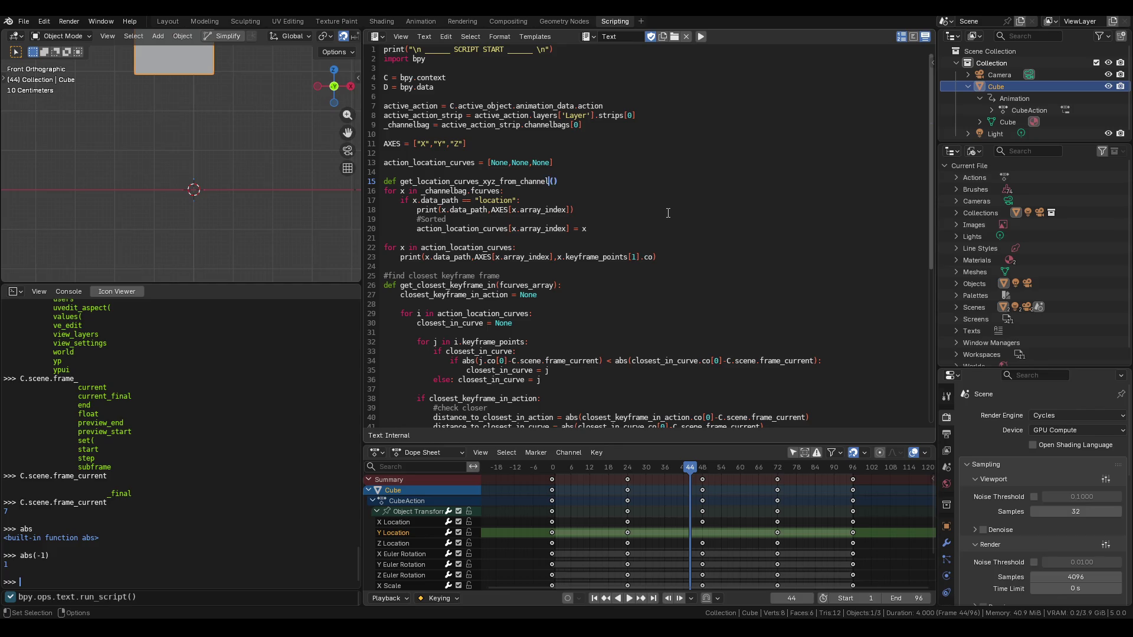
{"action": "type", "text": "g"}
{"action": "left_click", "coordinate": [565, 181]}
{"action": "key", "text": "BackSpace"}
{"action": "key", "text": "BackSpace"}
{"action": "key", "text": "BackSpace"}
{"action": "type", "text": "channelbag"}
Copy the action_location_curves initialisation into the function and start a return line after the print loop
{"action": "left_click_drag", "start_coordinate": [554, 163], "coordinate": [385, 162]}
{"action": "key", "text": "ctrl+c"}
{"action": "left_click", "coordinate": [567, 182]}
{"action": "key", "text": "Return"}
{"action": "key", "text": "ctrl+v"}
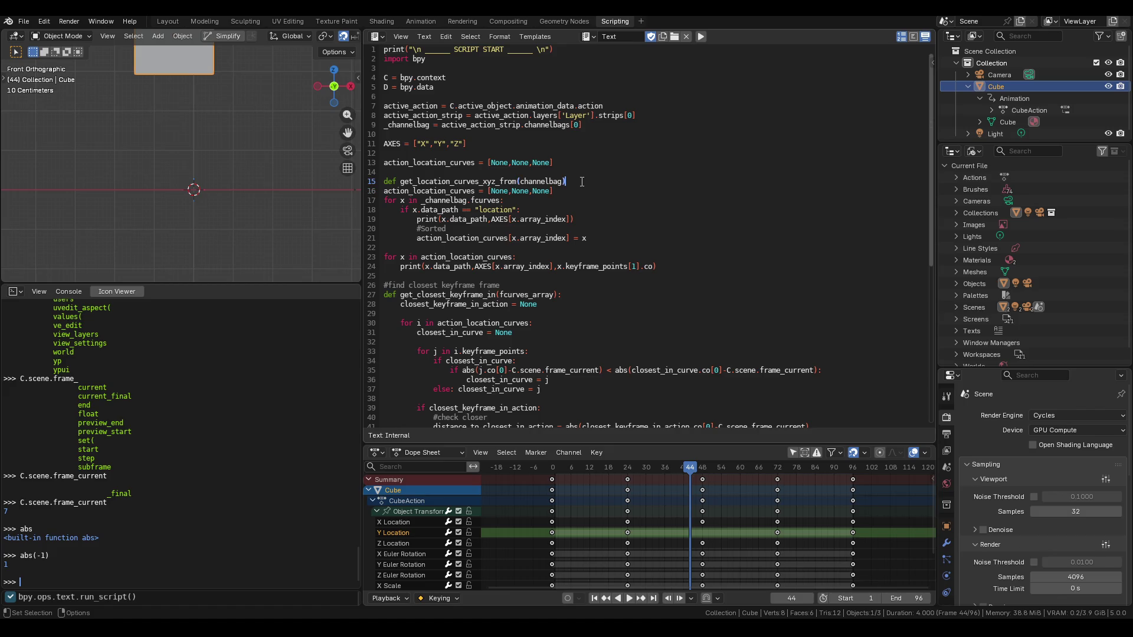
{"action": "key", "text": "Return"}
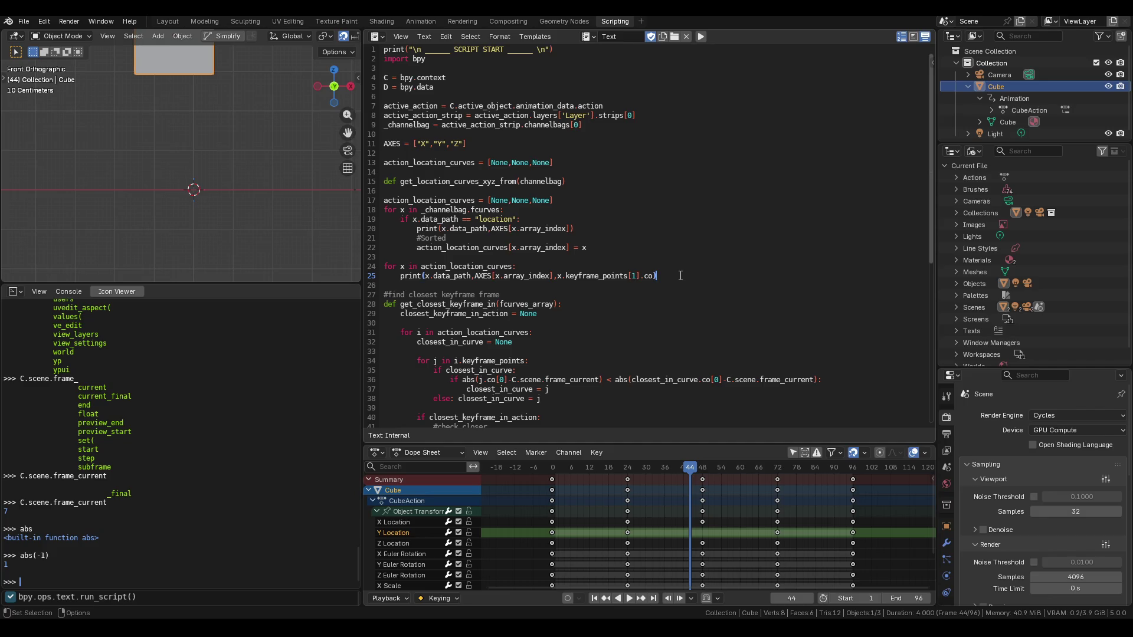
{"action": "key", "text": "Return"}
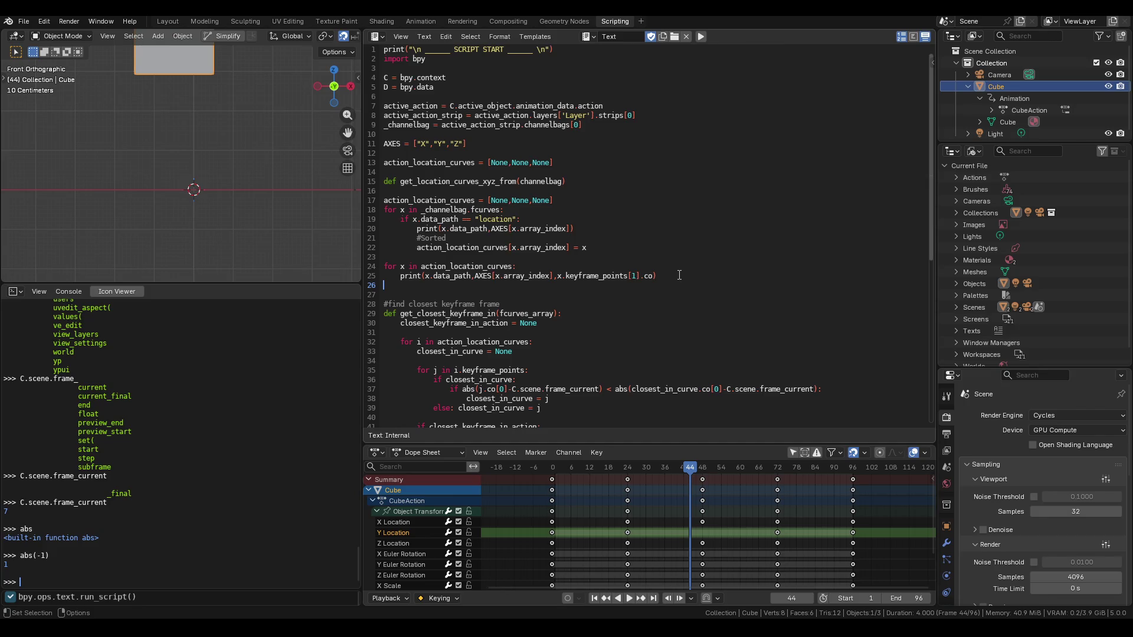
{"action": "type", "text": "retur"}
{"action": "type", "text": "n"}
Indent lines 17–26 into the function body and return action_location_curves
{"action": "left_click_drag", "start_coordinate": [446, 301], "coordinate": [428, 197]}
{"action": "key", "text": "Tab"}
{"action": "left_click", "coordinate": [428, 197]}
{"action": "double_click", "coordinate": [428, 198]}
{"action": "key", "text": "ctrl+c"}
{"action": "left_click", "coordinate": [437, 285]}
{"action": "key", "text": "ctrl+v"}
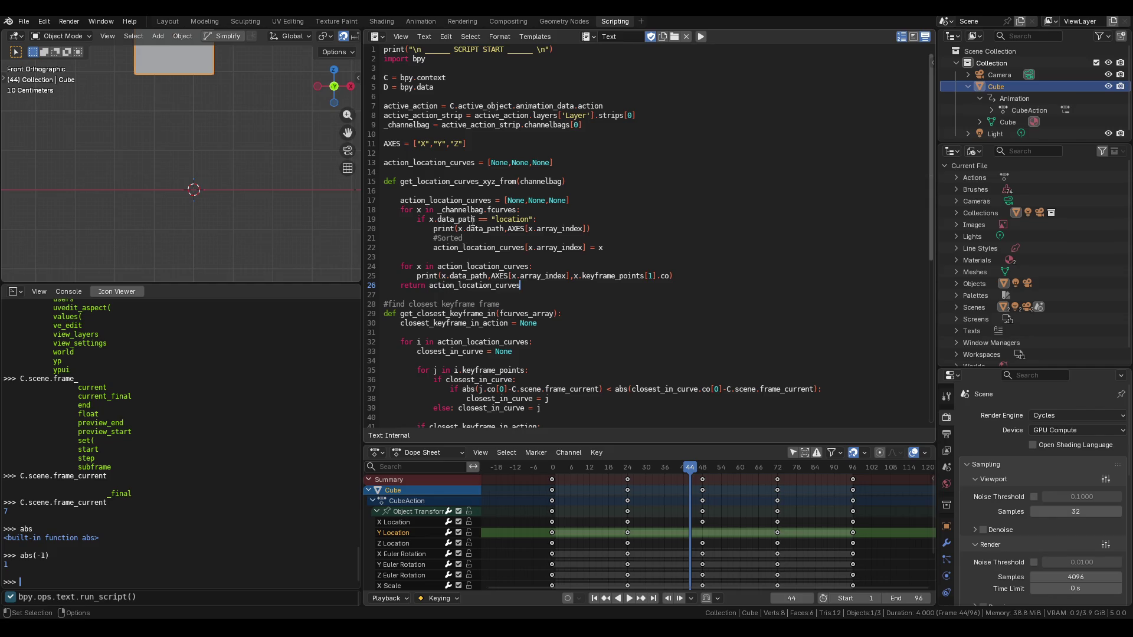
Rename the list to location_curves in its initialisation, assignment and return lines
{"action": "left_click_drag", "start_coordinate": [430, 201], "coordinate": [399, 200]}
{"action": "key", "text": "BackSpace"}
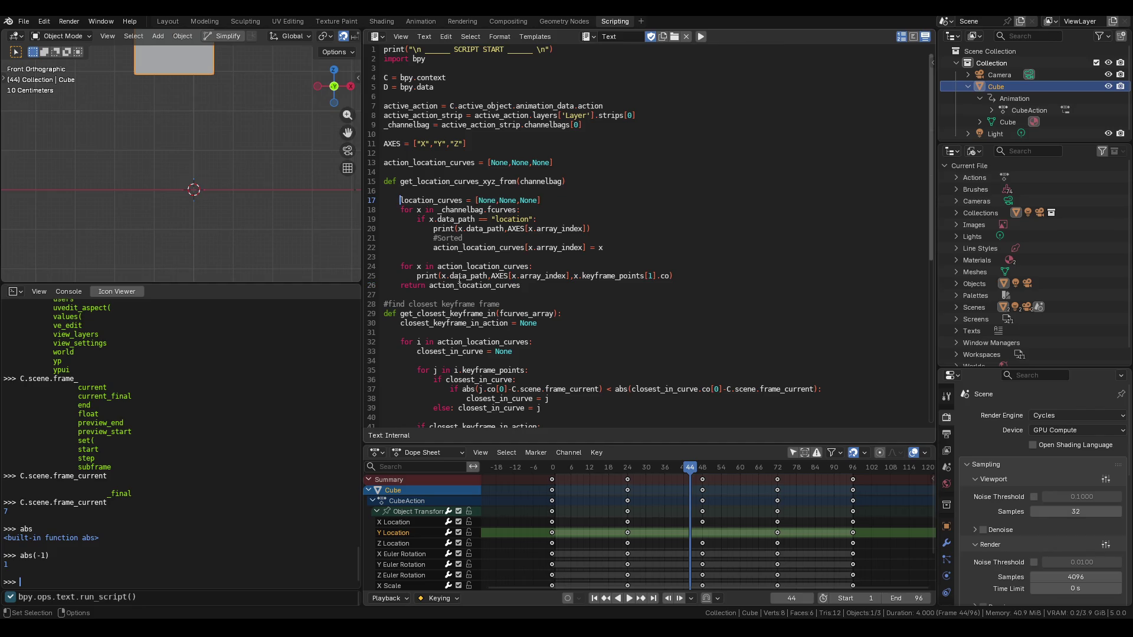
{"action": "left_click_drag", "start_coordinate": [461, 286], "coordinate": [430, 286]}
{"action": "key", "text": "BackSpace"}
{"action": "double_click", "coordinate": [463, 286]}
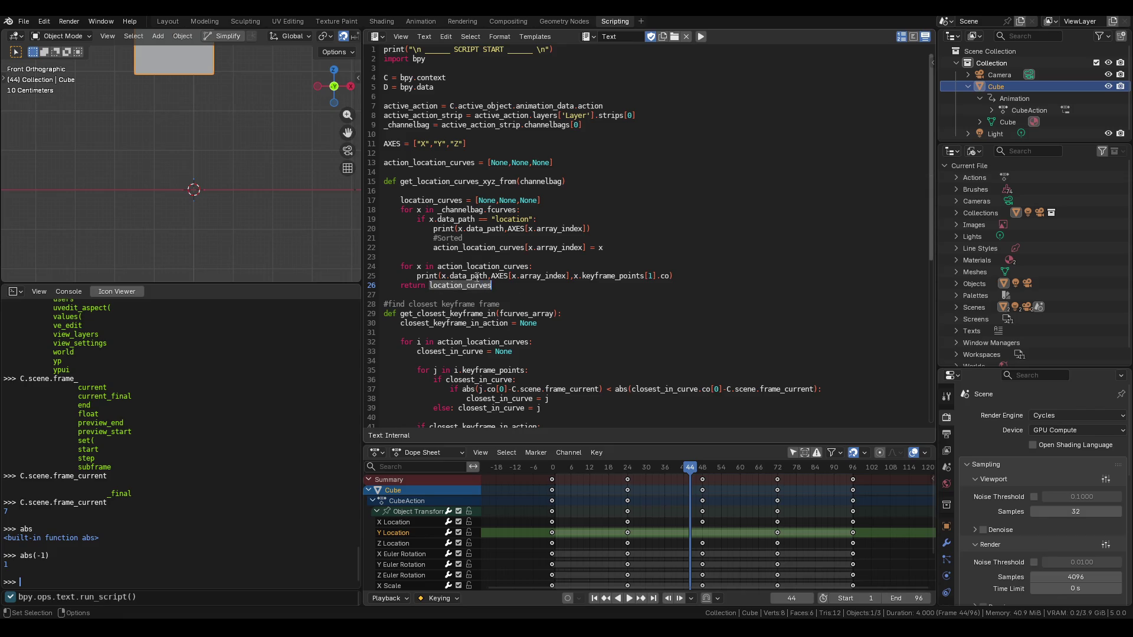
{"action": "double_click", "coordinate": [455, 201]}
{"action": "left_click", "coordinate": [455, 200]}
{"action": "left_click_drag", "start_coordinate": [461, 249], "coordinate": [433, 249]}
{"action": "key", "text": "BackSpace"}
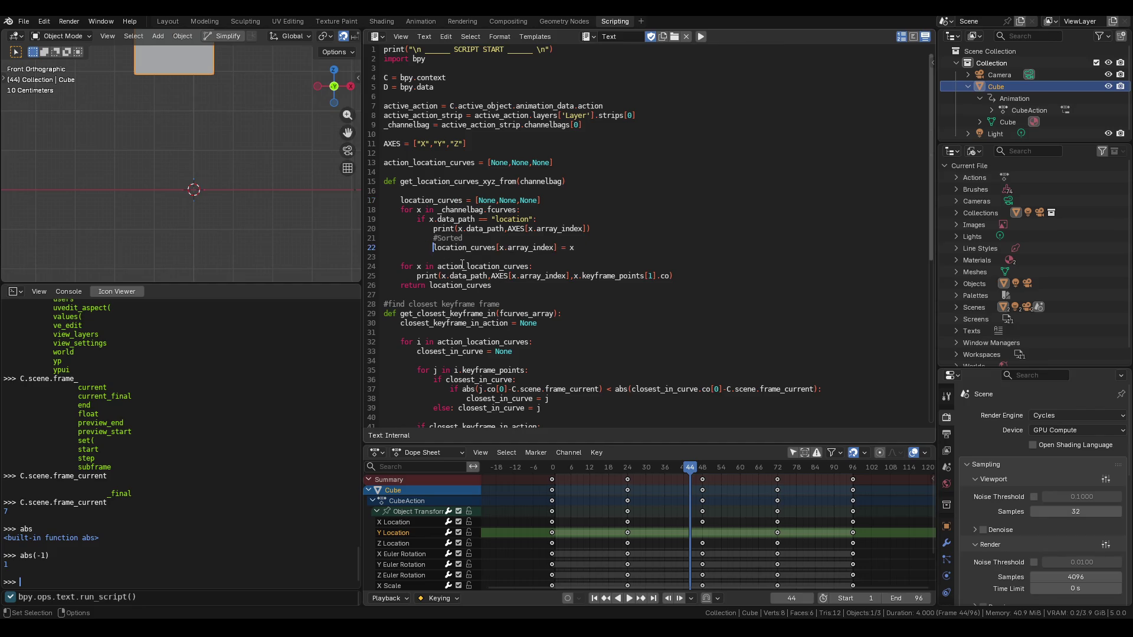
{"action": "left_click_drag", "start_coordinate": [465, 266], "coordinate": [438, 266]}
{"action": "left_click_drag", "start_coordinate": [500, 276], "coordinate": [383, 266]}
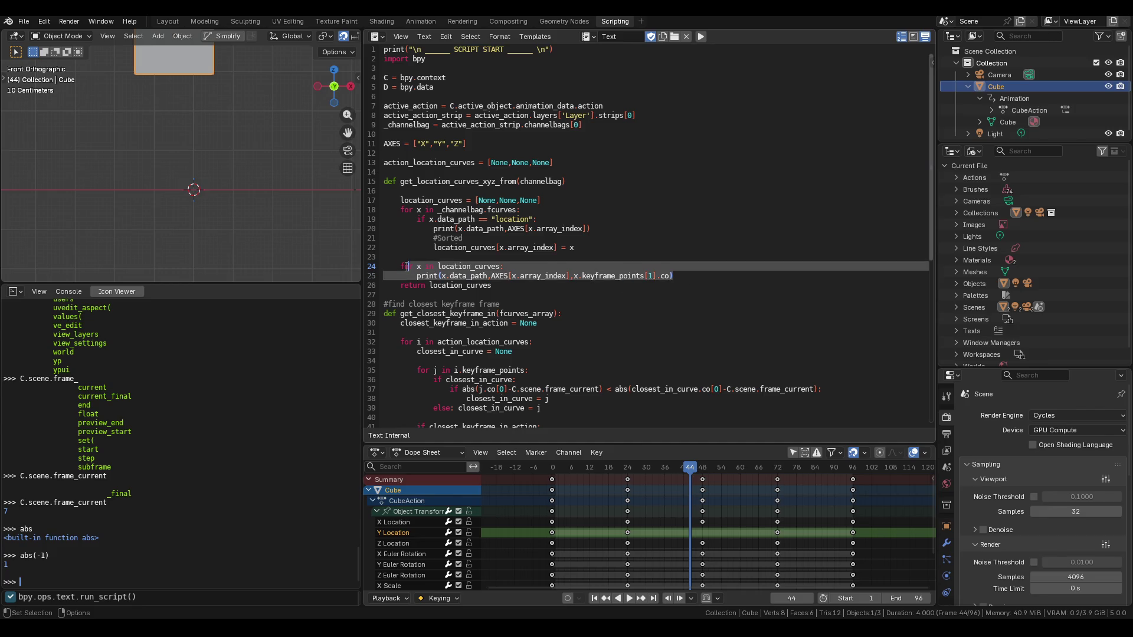
Move the printing loop below the return statement and dedent it out of the function
{"action": "key", "text": "ctrl+z"}
{"action": "left_click", "coordinate": [673, 275]}
{"action": "left_click", "coordinate": [383, 267], "text": "shift"}
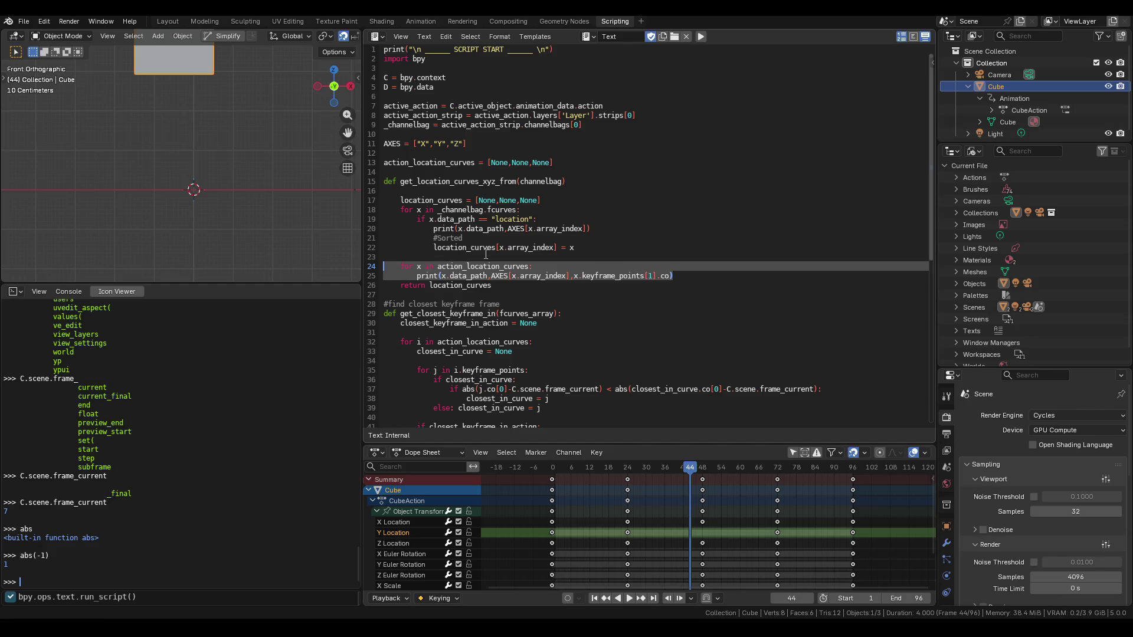
{"action": "key", "text": "BackSpace"}
{"action": "key", "text": "Return"}
{"action": "key", "text": "Return"}
{"action": "key", "text": "ctrl+v"}
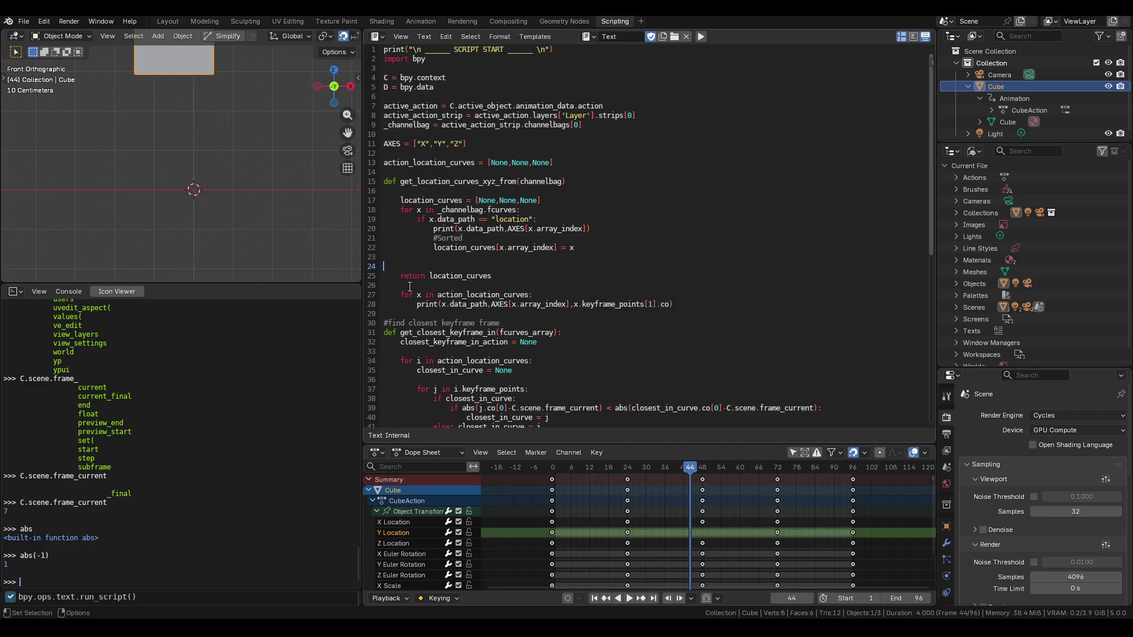
{"action": "left_click_drag", "start_coordinate": [410, 285], "coordinate": [416, 304]}
{"action": "key", "text": "shift+Tab"}
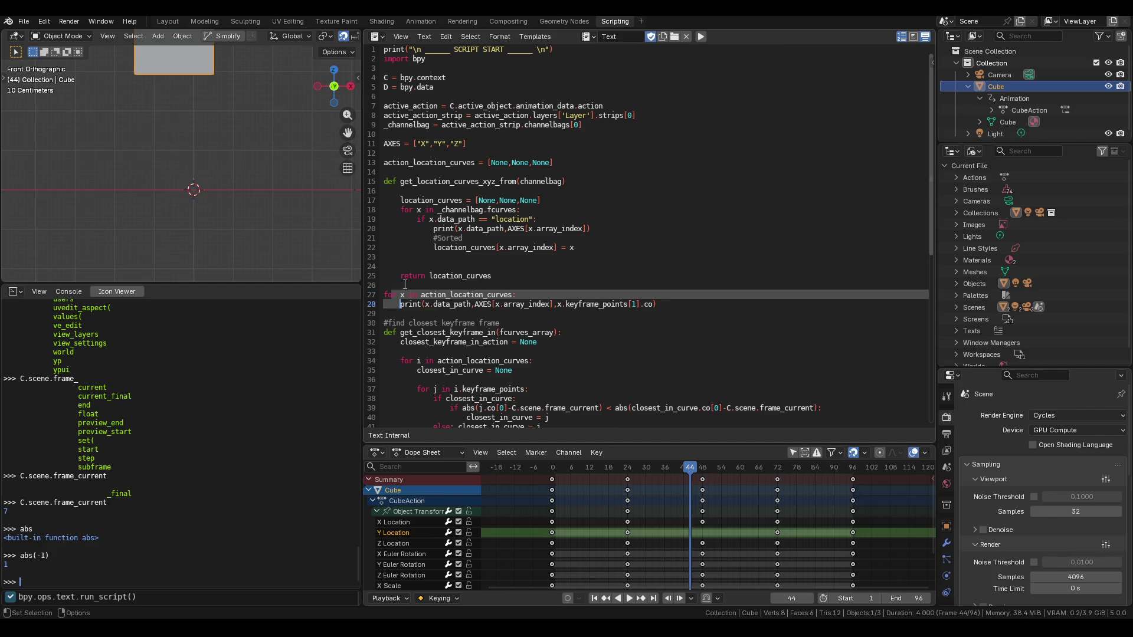
{"action": "left_click", "coordinate": [399, 277]}
Tidy the function's blank lines, keeping one after the list initialisation
{"action": "left_click", "coordinate": [418, 265]}
{"action": "key", "text": "BackSpace"}
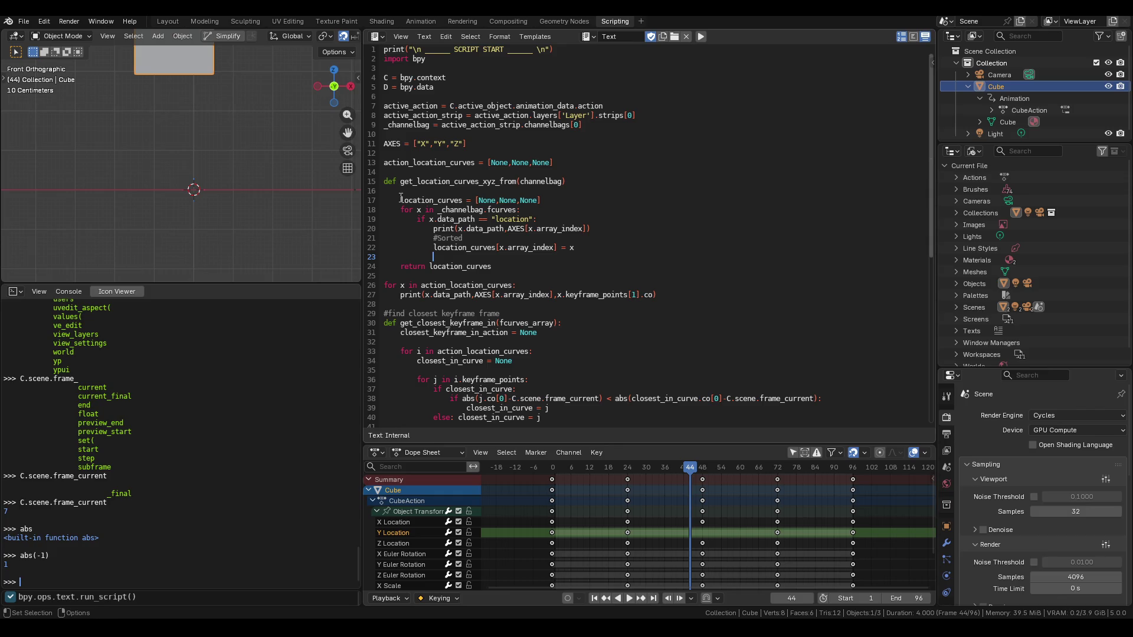
{"action": "key", "text": "Delete"}
{"action": "left_click", "coordinate": [525, 201]}
{"action": "key", "text": "Return"}
{"action": "key", "text": "BackSpace"}
{"action": "left_click", "coordinate": [555, 192]}
{"action": "key", "text": "Return"}
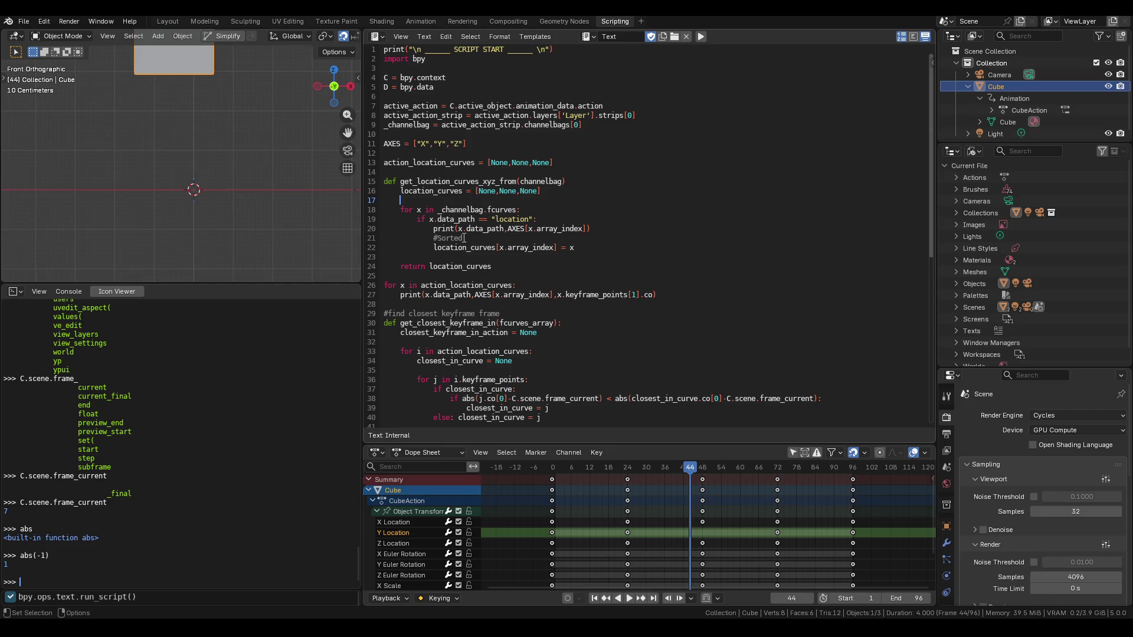
Delete the data_path print call and the #Sorted comment from the function body
{"action": "left_click_drag", "start_coordinate": [592, 229], "coordinate": [385, 229]}
{"action": "key", "text": "BackSpace"}
{"action": "key", "text": "BackSpace"}
{"action": "left_click_drag", "start_coordinate": [462, 229], "coordinate": [395, 229]}
{"action": "key", "text": "BackSpace"}
{"action": "key", "text": "BackSpace"}
{"action": "left_click", "coordinate": [551, 201]}
{"action": "key", "text": "BackSpace"}
{"action": "key", "text": "Return"}
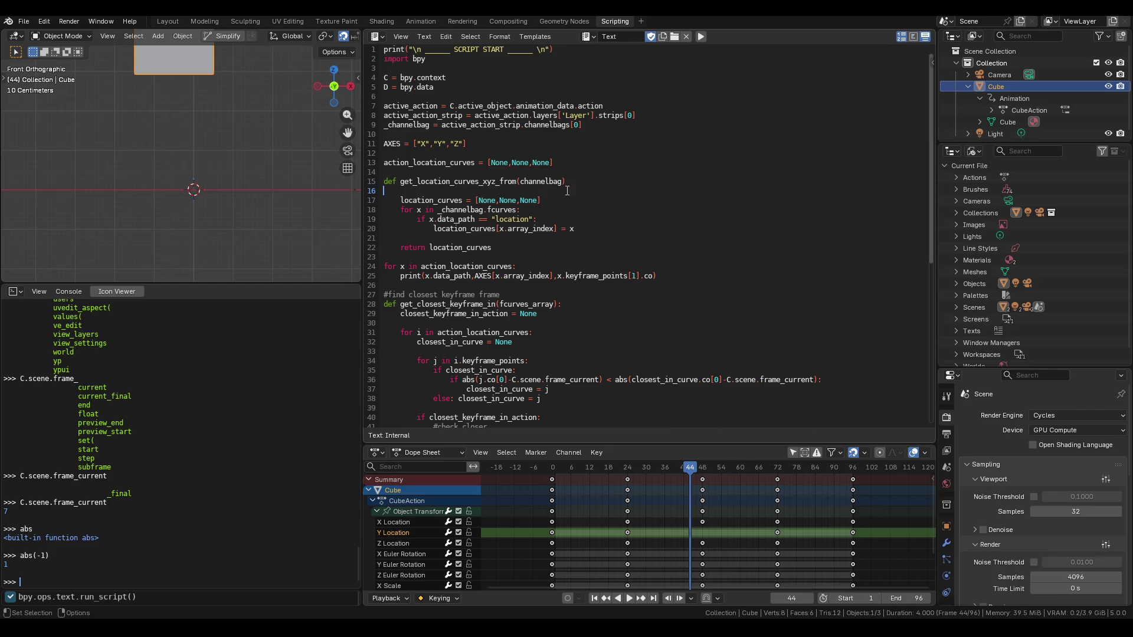
{"action": "key", "text": "BackSpace"}
{"action": "left_click", "coordinate": [554, 192]}
{"action": "key", "text": "Return"}
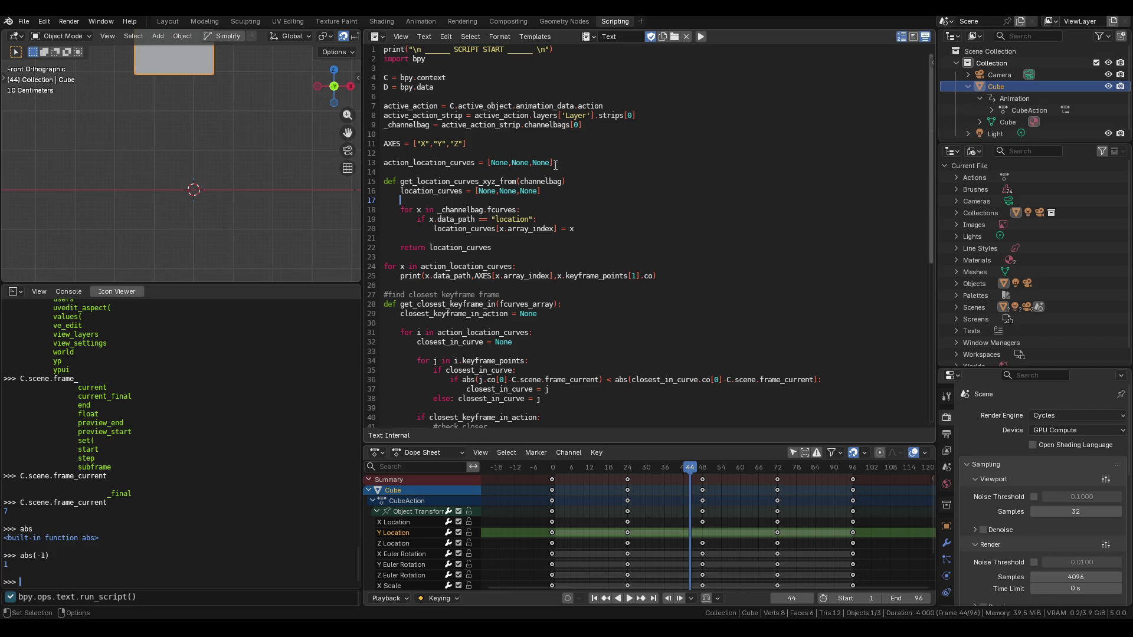
Replace [None,None,None] on line 13 with get_location_curves_xyz_from(_channelbag)
{"action": "mouse_move", "coordinate": [501, 250]}
{"action": "left_mouse_down"}
{"action": "mouse_move", "coordinate": [372, 248]}
{"action": "mouse_move", "coordinate": [372, 183]}
{"action": "left_mouse_up"}
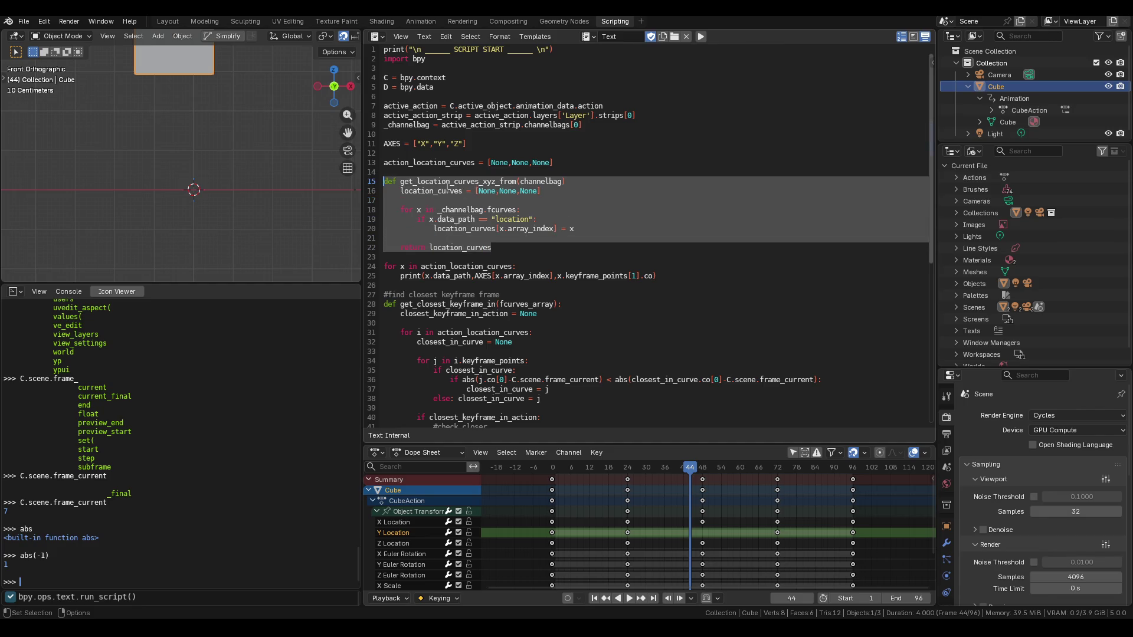
{"action": "left_click_drag", "start_coordinate": [553, 163], "coordinate": [487, 166]}
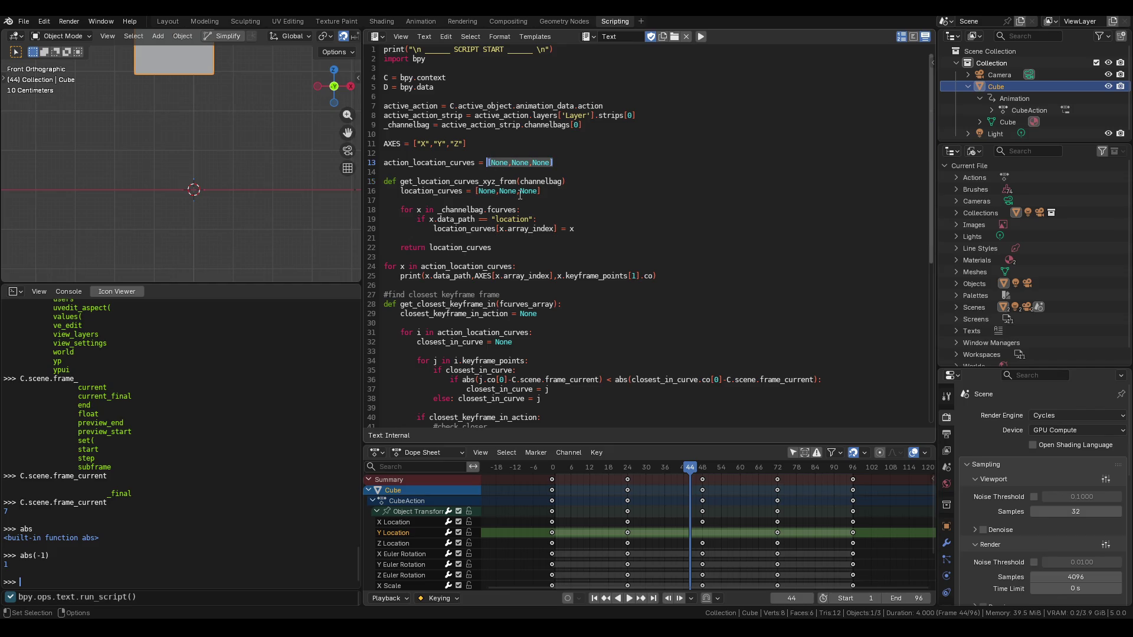
{"action": "type", "text": "get"}
{"action": "double_click", "coordinate": [411, 182]}
{"action": "key", "text": "ctrl+c"}
{"action": "left_click", "coordinate": [518, 165]}
{"action": "left_click_drag", "start_coordinate": [500, 163], "coordinate": [483, 163]}
{"action": "key", "text": "BackSpace"}
{"action": "key", "text": "ctrl+v"}
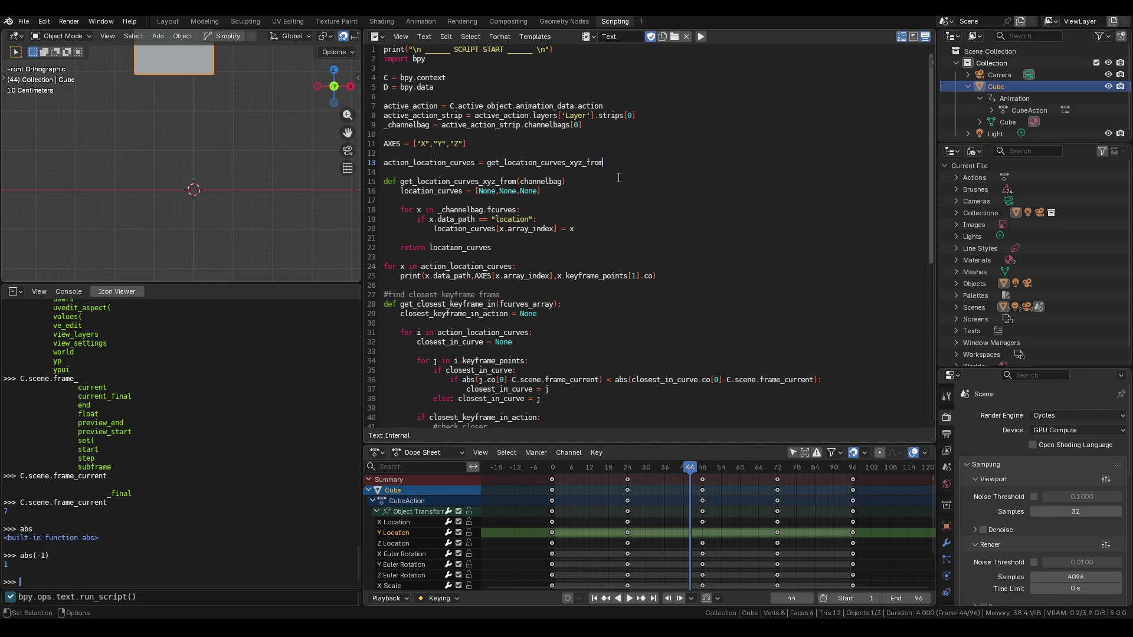
{"action": "type", "text": "()"}
{"action": "type", "text": "_channelb"}
{"action": "type", "text": "ag"}
Change _channelbag.fcurves to channelbag.fcurves on line 18 so the loop uses the parameter
{"action": "left_click", "coordinate": [443, 210]}
{"action": "key", "text": "BackSpace"}
{"action": "key", "text": "Up"}
{"action": "left_click", "coordinate": [558, 211]}
Rename _channelbag to a_channelbag on lines 9 and 13 and run the script
{"action": "left_click", "coordinate": [384, 124]}
{"action": "type", "text": "a"}
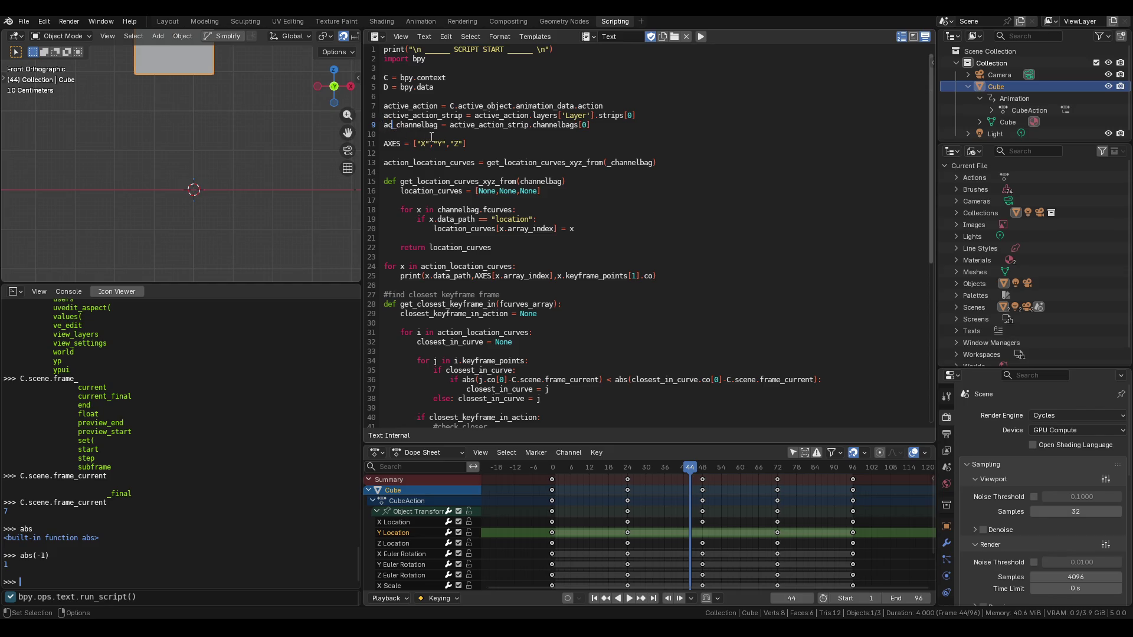
{"action": "left_click", "coordinate": [608, 162]}
{"action": "type", "text": "a"}
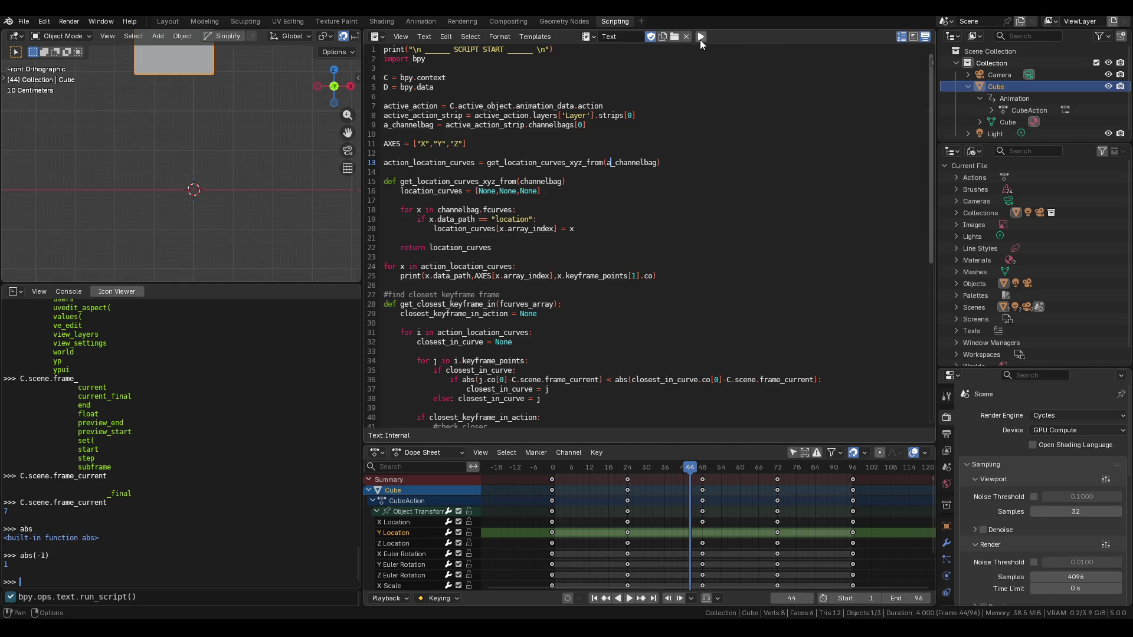
{"action": "left_click", "coordinate": [700, 39]}
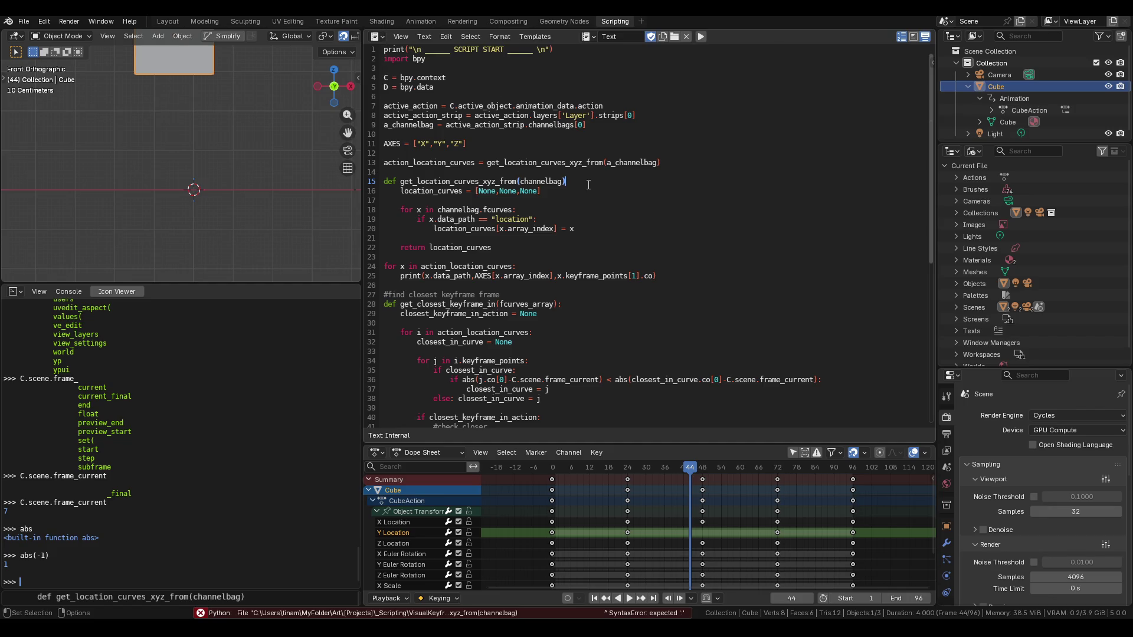
Add the missing colon to the def line and rerun, which now raises a NameError
{"action": "type", "text": ":"}
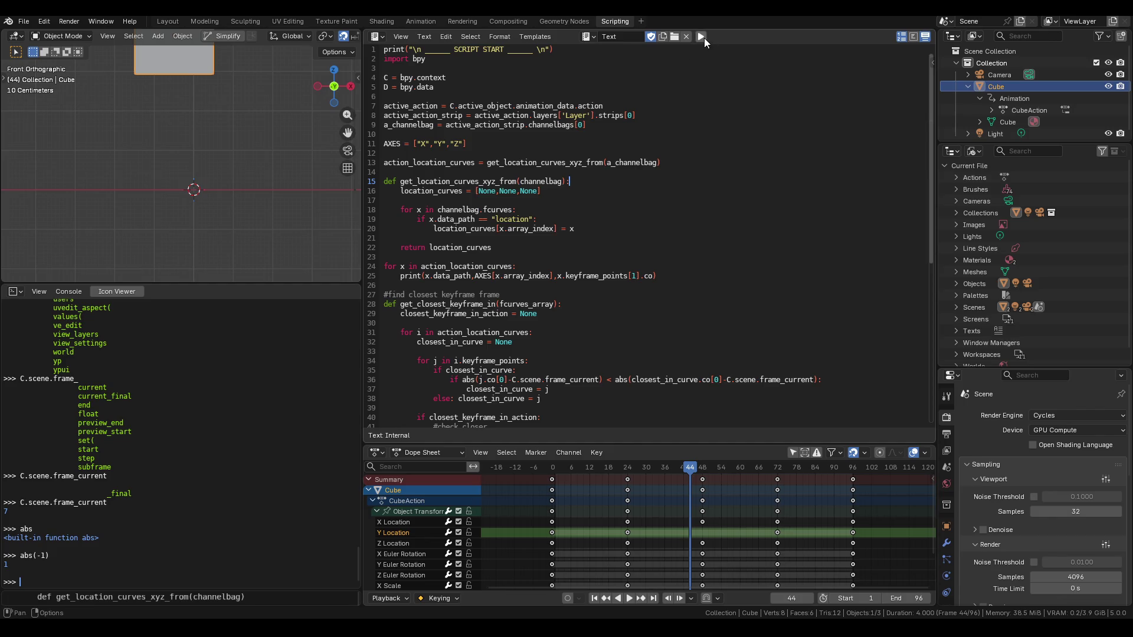
{"action": "left_click", "coordinate": [701, 38]}
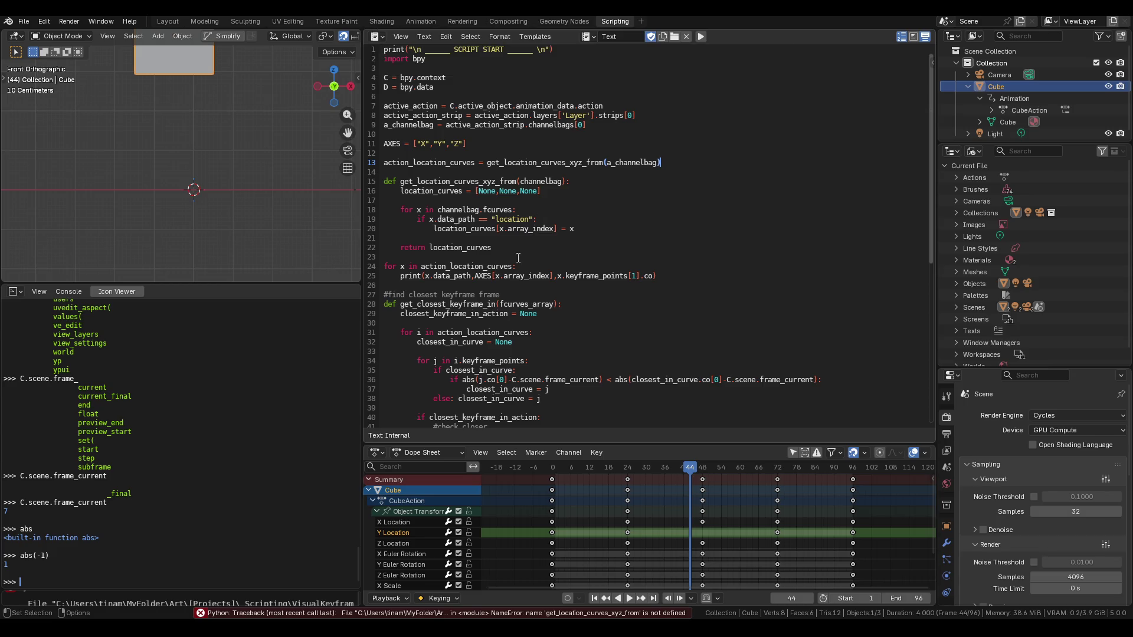
{"action": "mouse_move", "coordinate": [517, 248]}
{"action": "left_mouse_down"}
{"action": "mouse_move", "coordinate": [413, 217]}
{"action": "mouse_move", "coordinate": [381, 185]}
{"action": "left_mouse_up"}
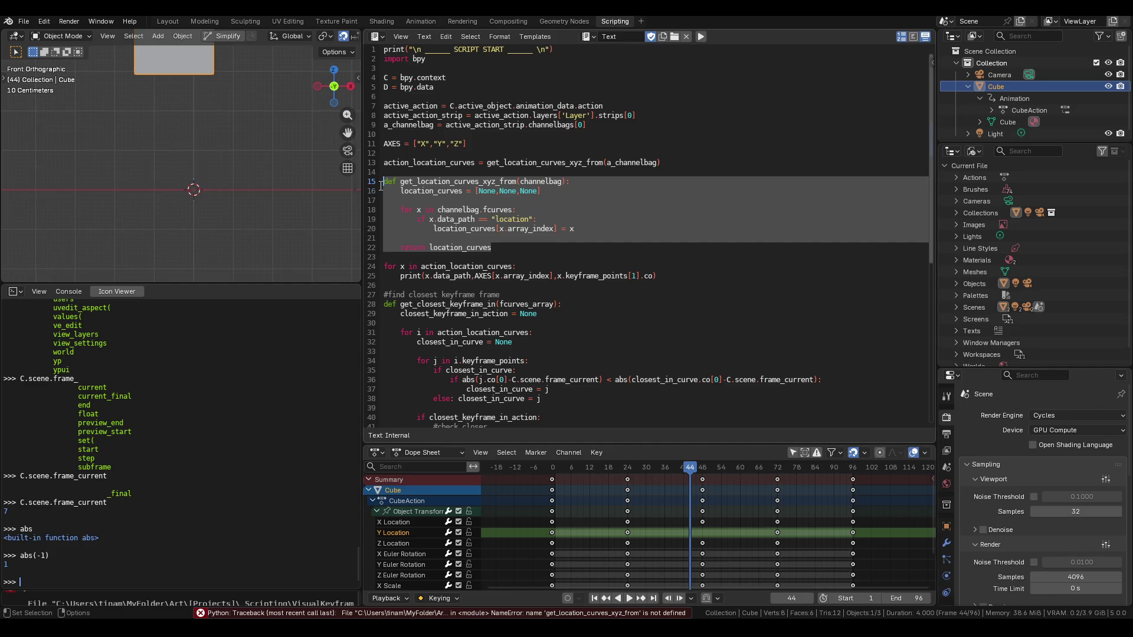
Move the get_location_curves_xyz_from function below the AXES line and remove leftover blank lines
{"action": "key", "text": "ctrl+x"}
{"action": "left_click", "coordinate": [488, 145]}
{"action": "key", "text": "Return"}
{"action": "key", "text": "ctrl+v"}
{"action": "left_click", "coordinate": [413, 264]}
{"action": "left_click", "coordinate": [411, 238]}
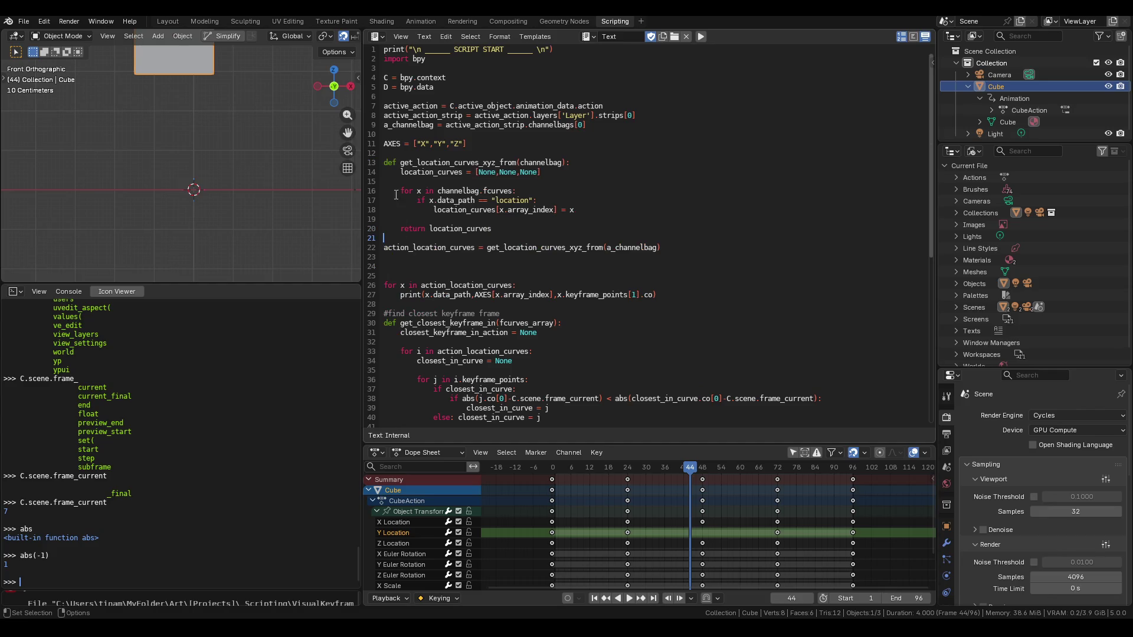
{"action": "left_click", "coordinate": [420, 275]}
{"action": "key", "text": "BackSpace"}
{"action": "key", "text": "BackSpace"}
{"action": "key", "text": "BackSpace"}
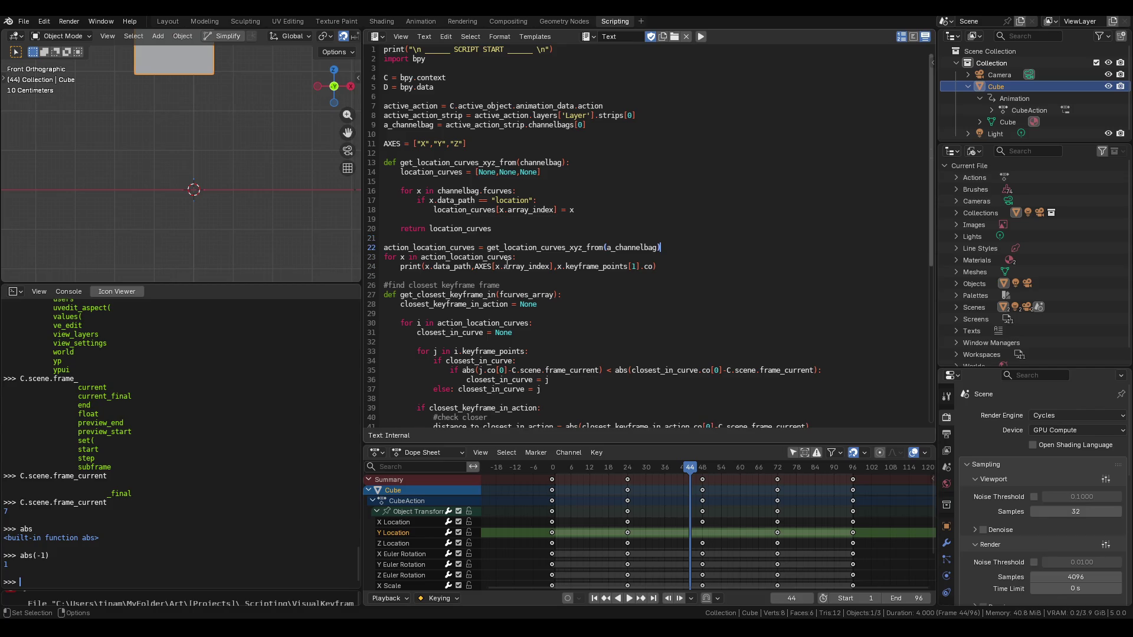
Run the reorganised script, check the system console output, then hide the console
{"action": "left_click", "coordinate": [701, 36]}
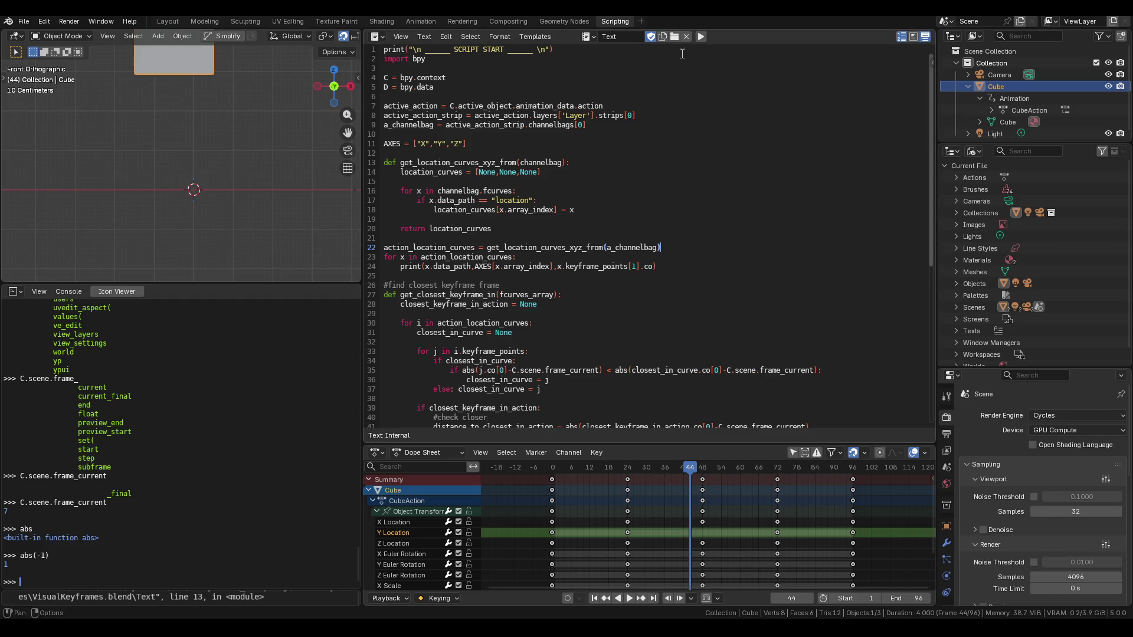
{"action": "mouse_move", "coordinate": [460, 628]}
{"action": "left_click", "coordinate": [491, 557]}
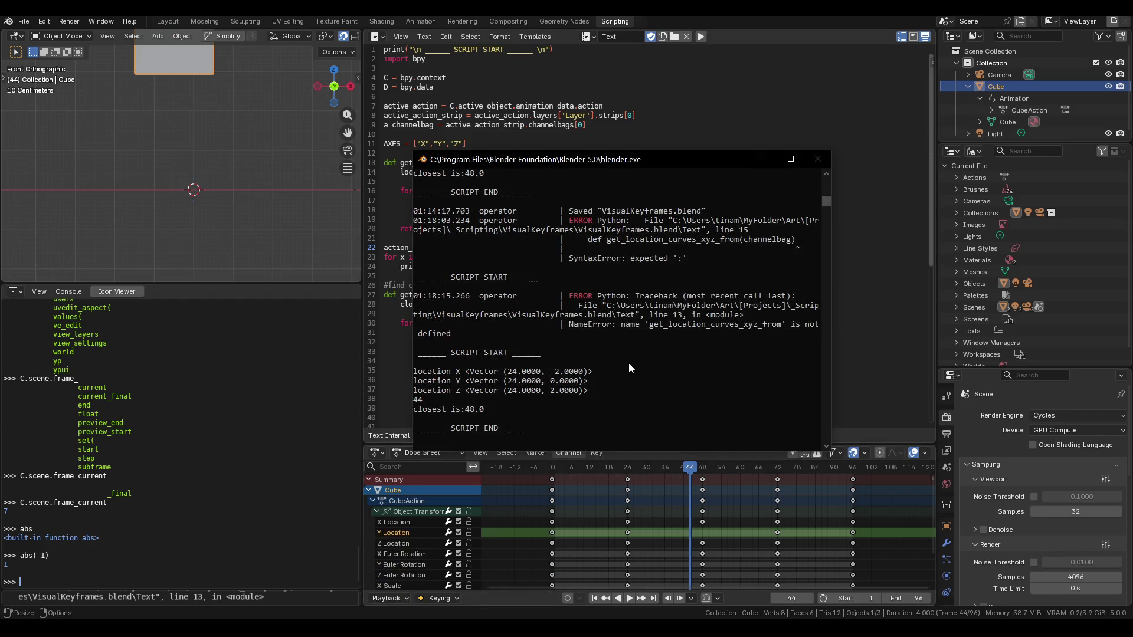
{"action": "scroll", "coordinate": [629, 363], "scroll_direction": "down", "scroll_amount": 9}
{"action": "scroll", "coordinate": [624, 360], "scroll_direction": "up", "scroll_amount": 8}
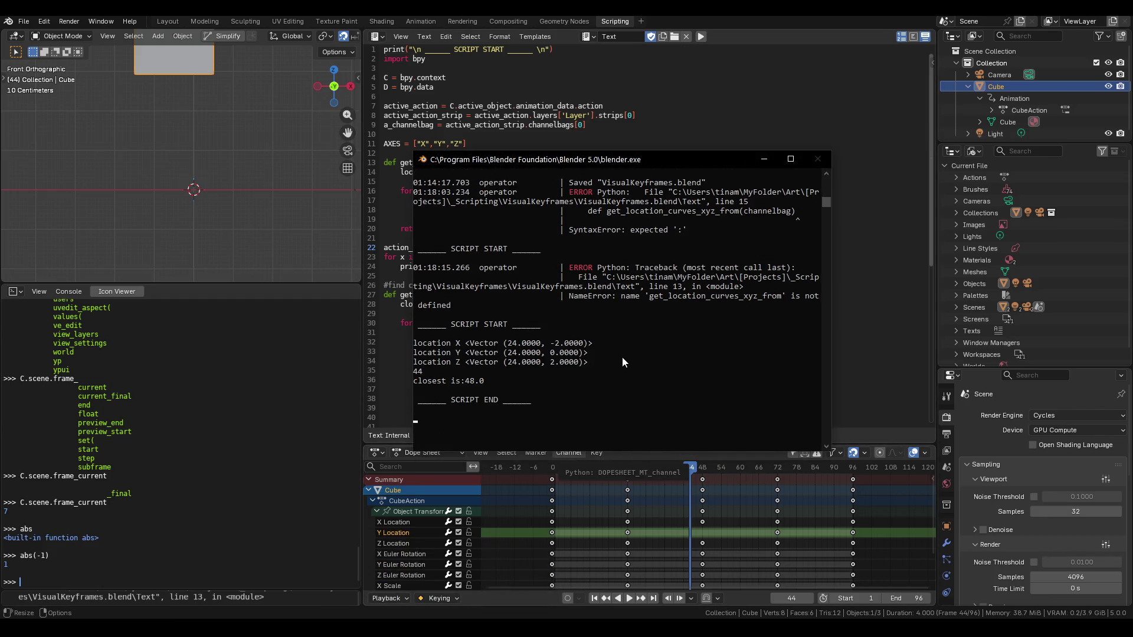
{"action": "left_click", "coordinate": [770, 165]}
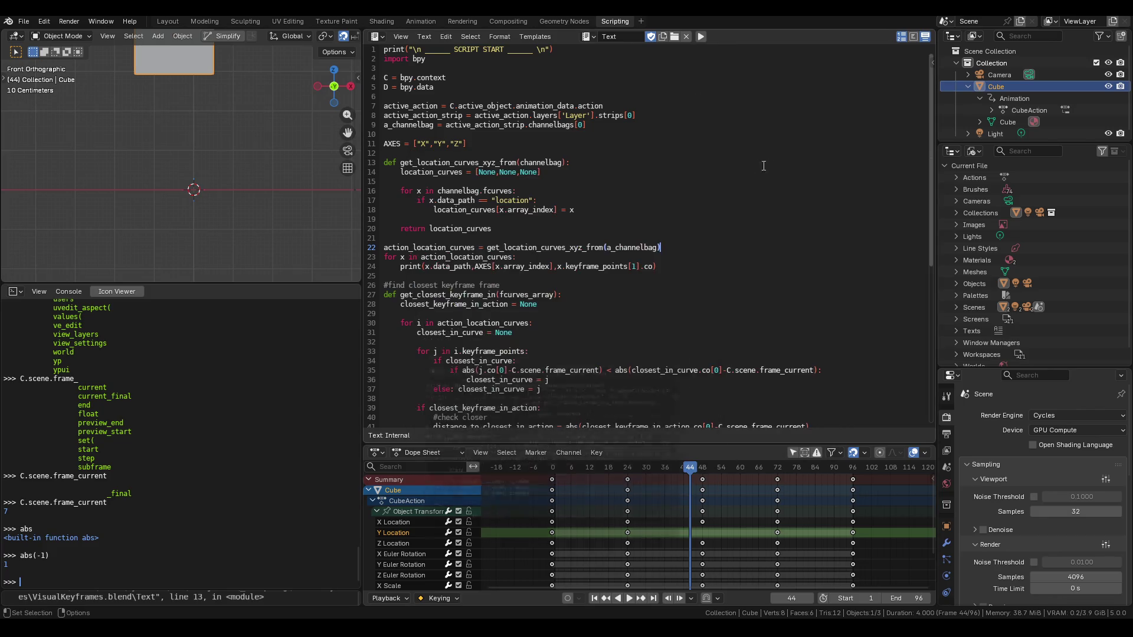
Save the blend file with Ctrl+S
{"action": "scroll", "coordinate": [457, 197], "scroll_direction": "down", "scroll_amount": 4}
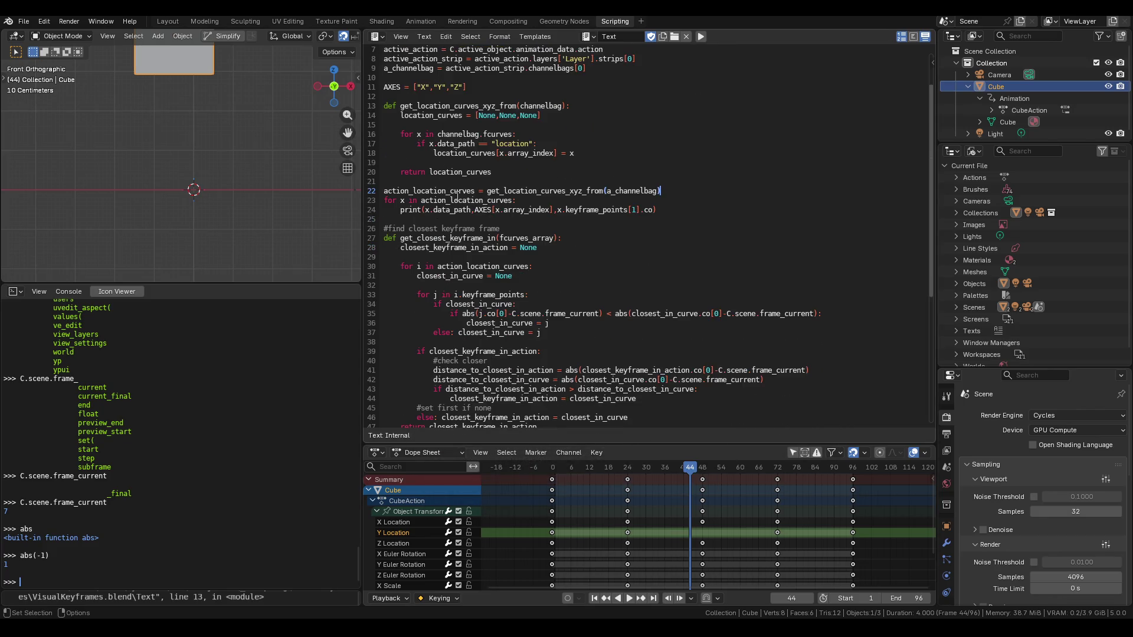
{"action": "scroll", "coordinate": [457, 197], "scroll_direction": "up", "scroll_amount": 3}
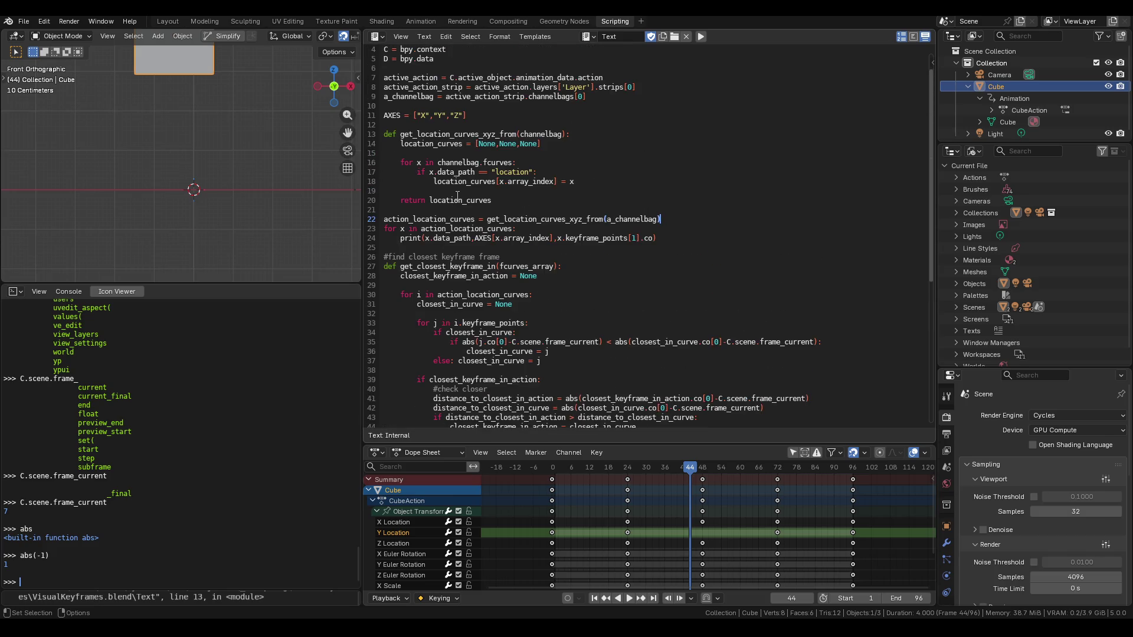
{"action": "key", "text": "ctrl+s"}
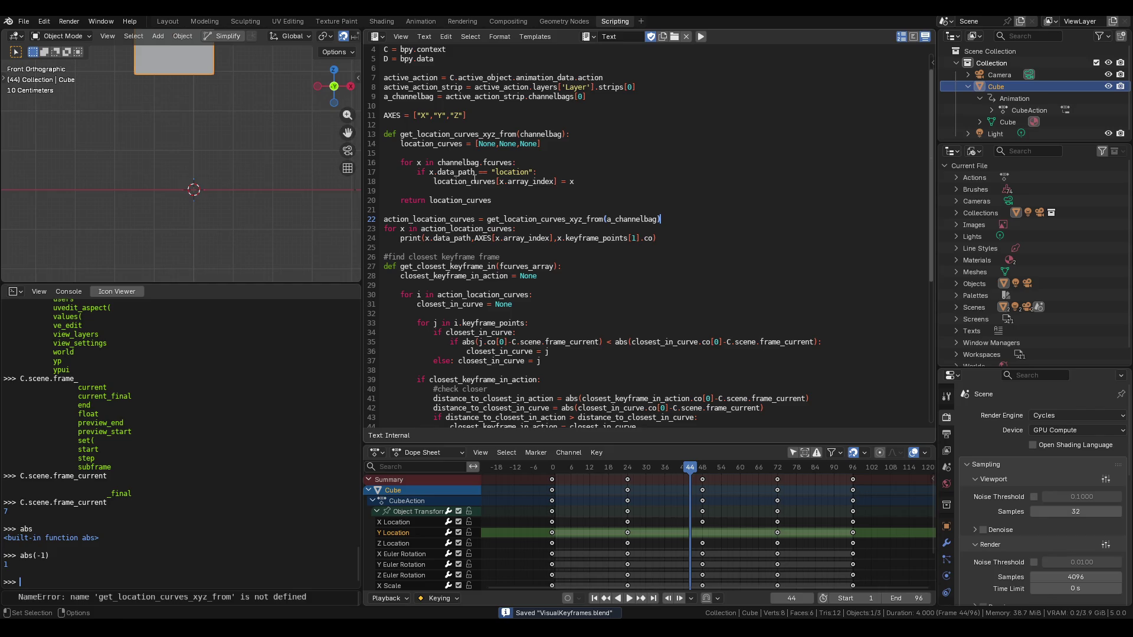
{"action": "scroll", "coordinate": [474, 178], "scroll_direction": "up", "scroll_amount": 1}
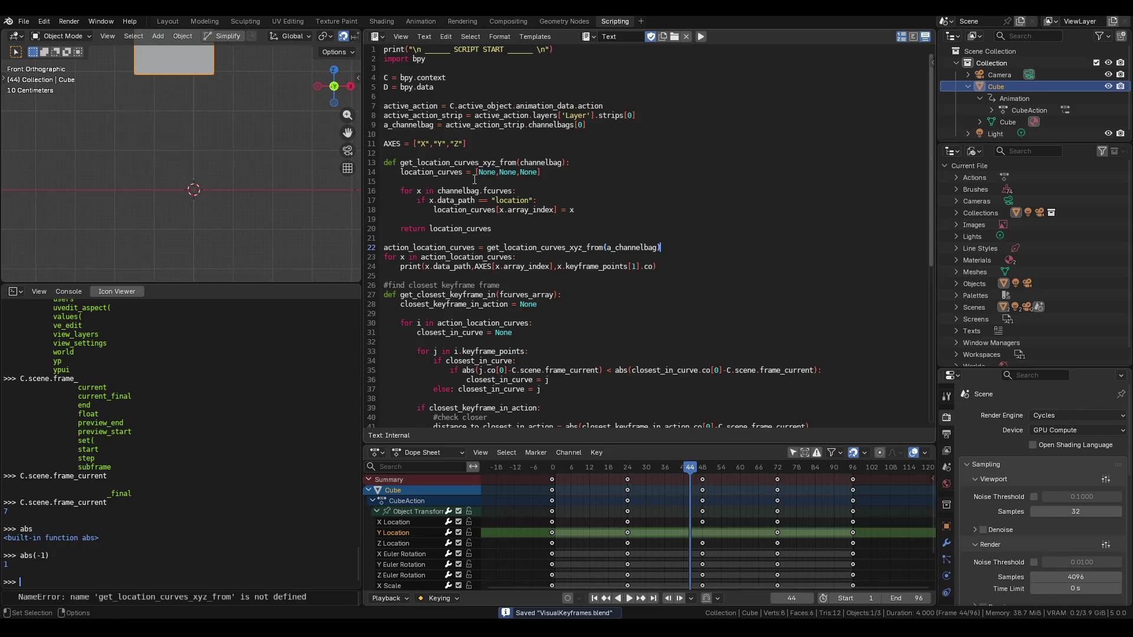
{"action": "scroll", "coordinate": [475, 178], "scroll_direction": "down", "scroll_amount": 7}
{"action": "scroll", "coordinate": [476, 178], "scroll_direction": "up", "scroll_amount": 7}
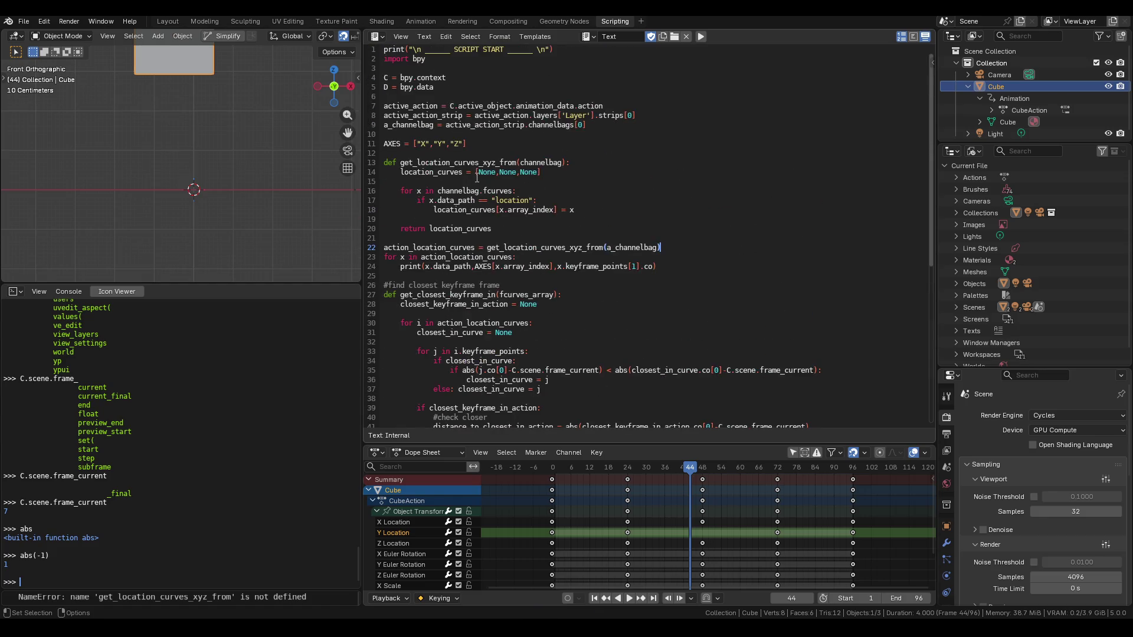
{"action": "scroll", "coordinate": [476, 177], "scroll_direction": "down", "scroll_amount": 1}
{"action": "scroll", "coordinate": [478, 262], "scroll_direction": "up", "scroll_amount": 1}
Add a '# -----' dashed separator line after the return statement on line 20
{"action": "left_click", "coordinate": [513, 231]}
{"action": "key", "text": "BackSpace"}
{"action": "type", "text": "s"}
{"action": "key", "text": "Return"}
{"action": "type", "text": "#"}
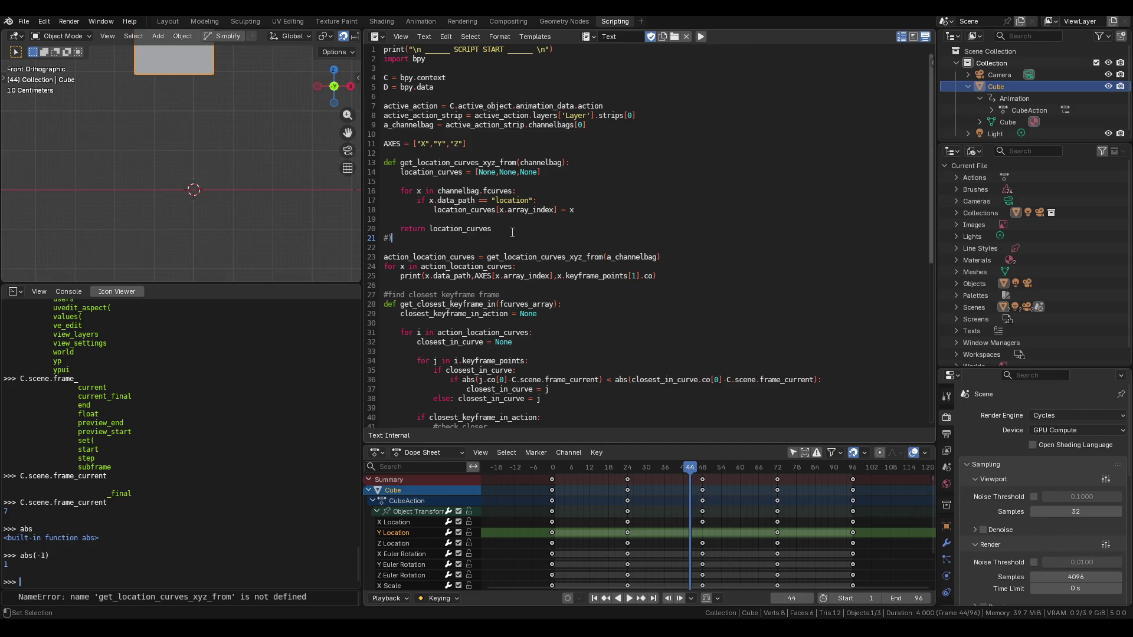
{"action": "type", "text": " ______________________"}
{"action": "key", "text": "BackSpace"}
{"action": "key", "text": "BackSpace"}
{"action": "key", "text": "BackSpace"}
{"action": "key", "text": "BackSpace"}
{"action": "type", "text": "-"}
{"action": "type", "text": "-------------------------------------------"}
{"action": "type", "text": "-----"}
{"action": "key", "text": "shift+Home"}
Copy the separator and paste it after the closest-keyframe function's return
{"action": "scroll", "coordinate": [446, 365], "scroll_direction": "down", "scroll_amount": 6}
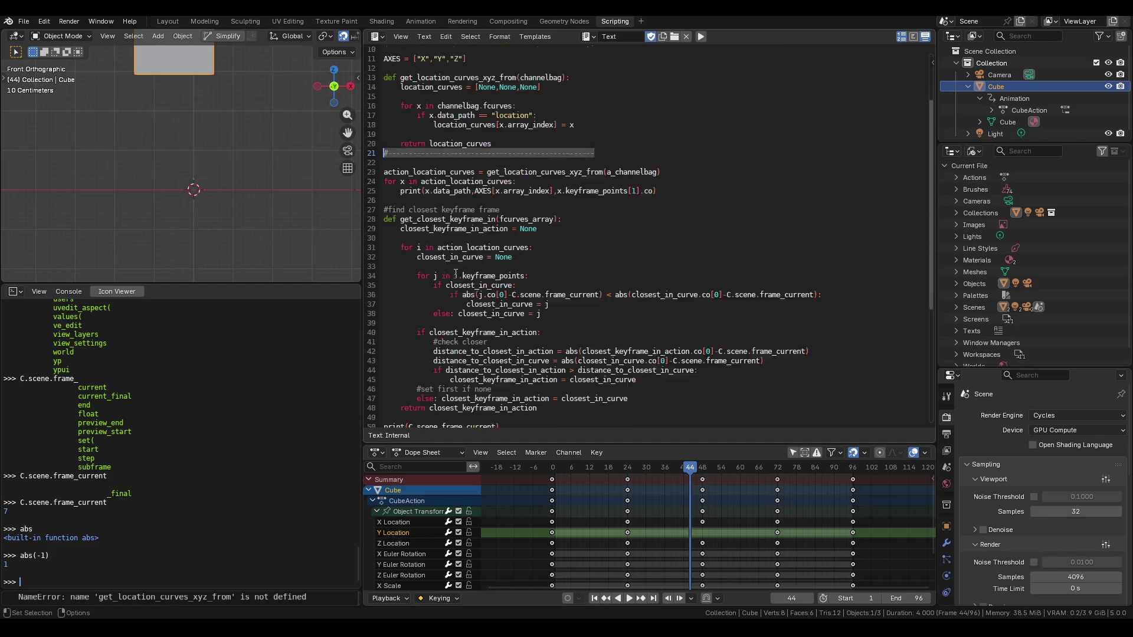
{"action": "key", "text": "ctrl+c"}
{"action": "left_click", "coordinate": [587, 323]}
{"action": "key", "text": "Return"}
{"action": "key", "text": "ctrl+v"}
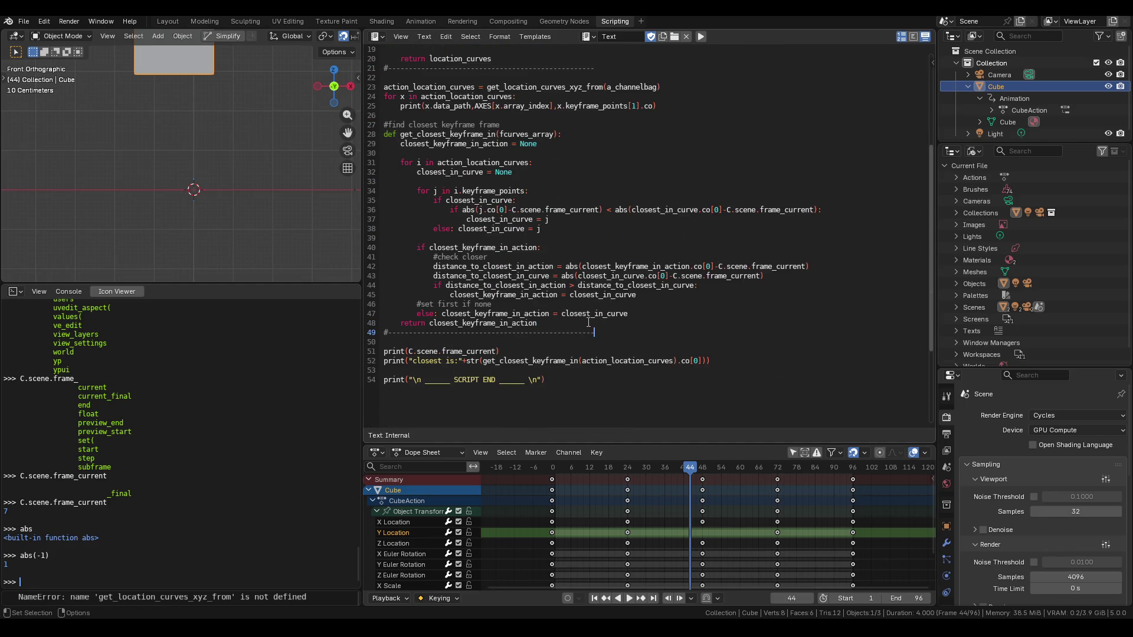
Paste a separator below the AXES line, then select and delete it again
{"action": "scroll", "coordinate": [602, 313], "scroll_direction": "up", "scroll_amount": 2}
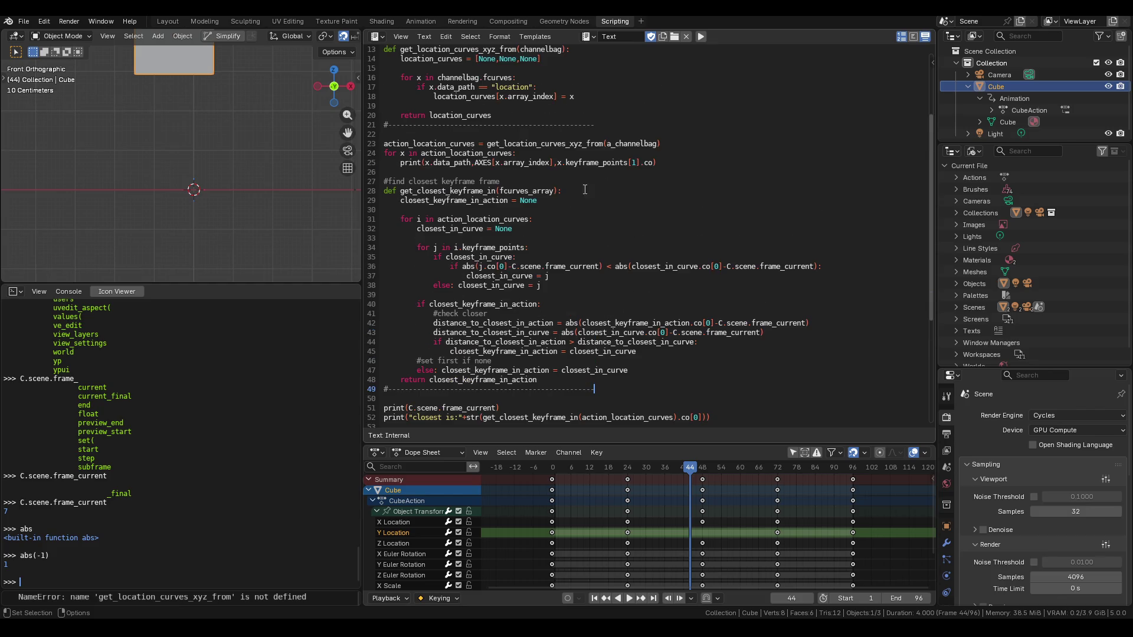
{"action": "scroll", "coordinate": [510, 178], "scroll_direction": "up", "scroll_amount": 3}
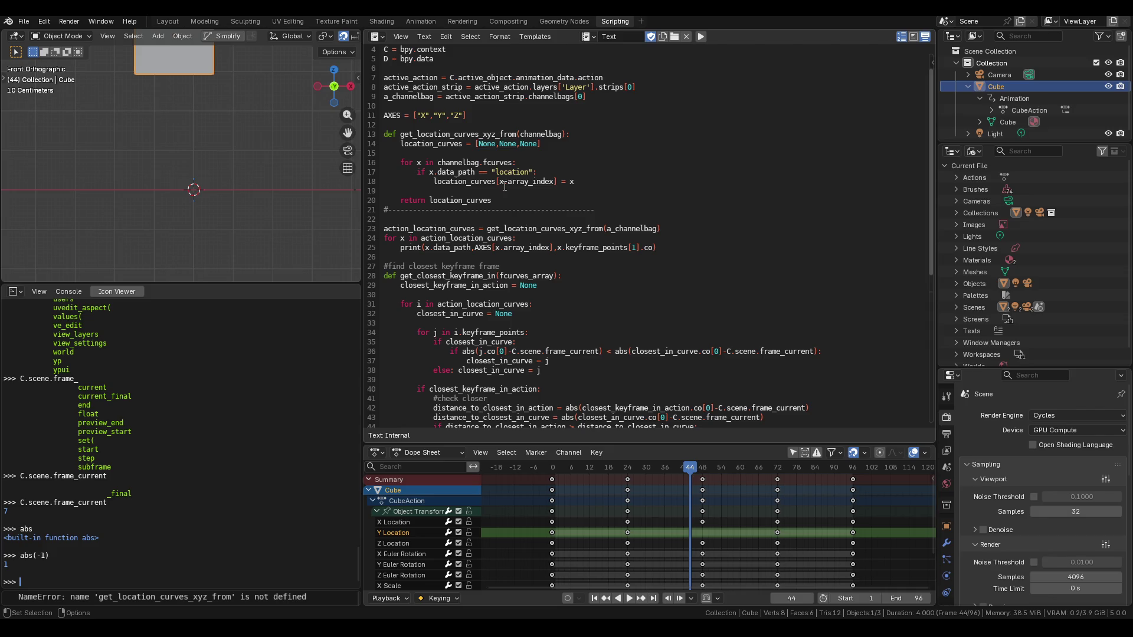
{"action": "key", "text": "ctrl+v"}
{"action": "key", "text": "ctrl+z"}
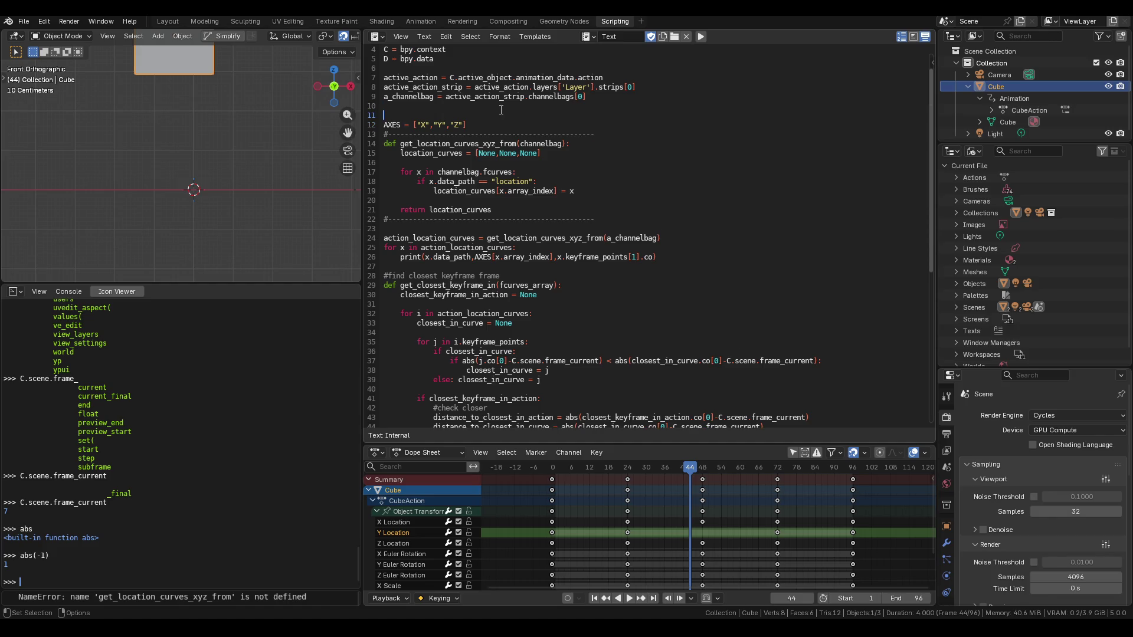
{"action": "key", "text": "ctrl+shift+z"}
{"action": "left_click_drag", "start_coordinate": [594, 125], "coordinate": [352, 122]}
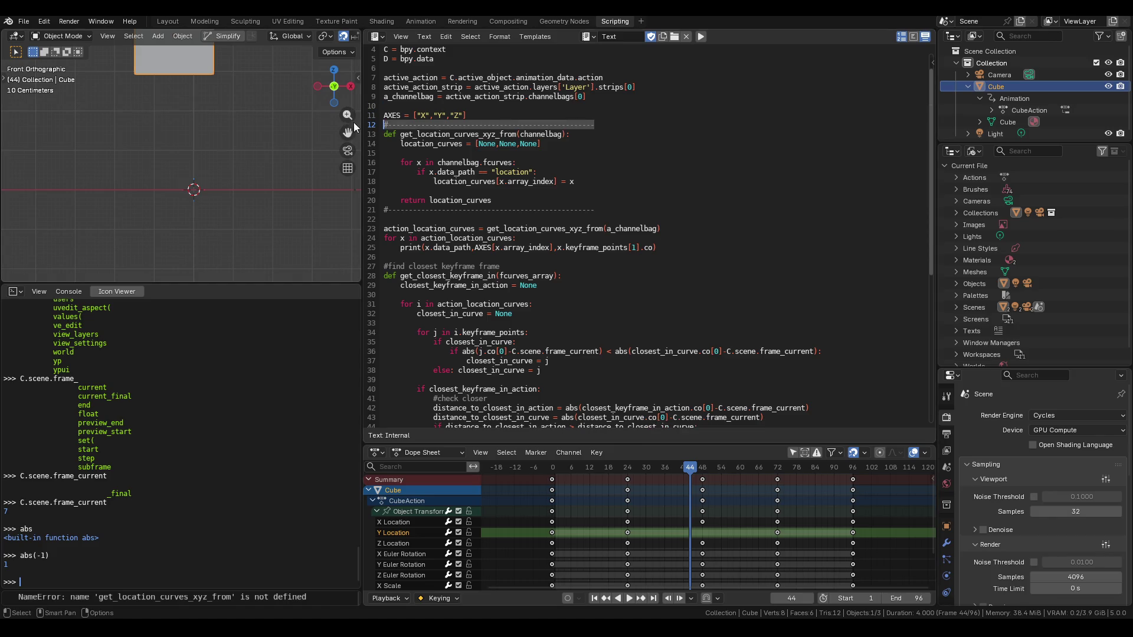
{"action": "key", "text": "BackSpace"}
{"action": "scroll", "coordinate": [487, 142], "scroll_direction": "down", "scroll_amount": 5}
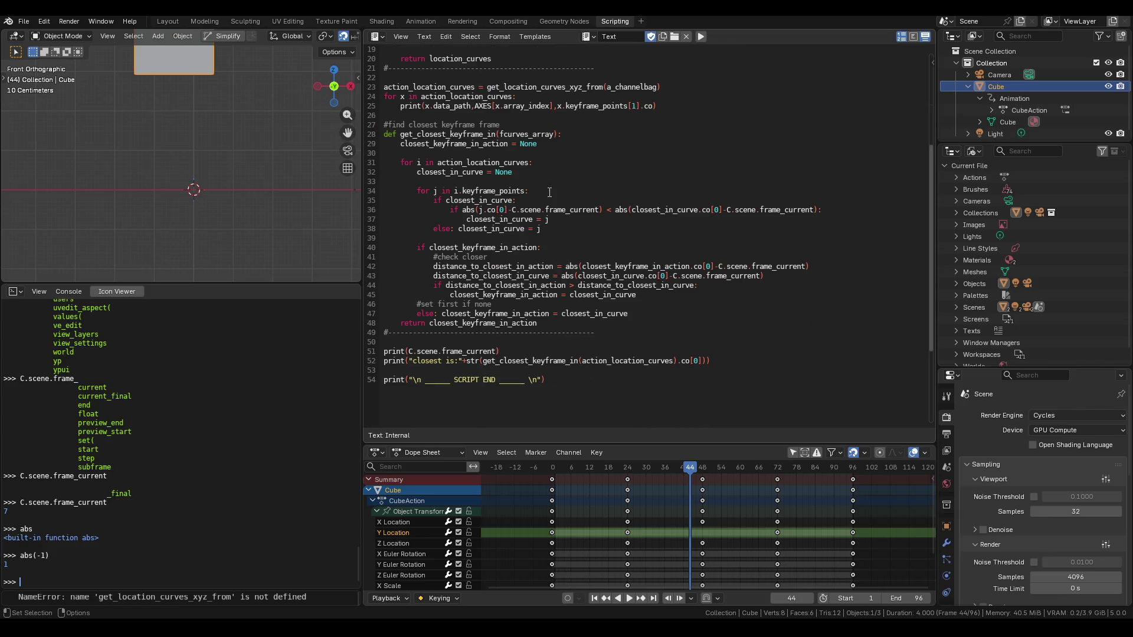
Move the action_location_curves call and print loop below the closest-keyframe function
{"action": "scroll", "coordinate": [550, 192], "scroll_direction": "up", "scroll_amount": 3}
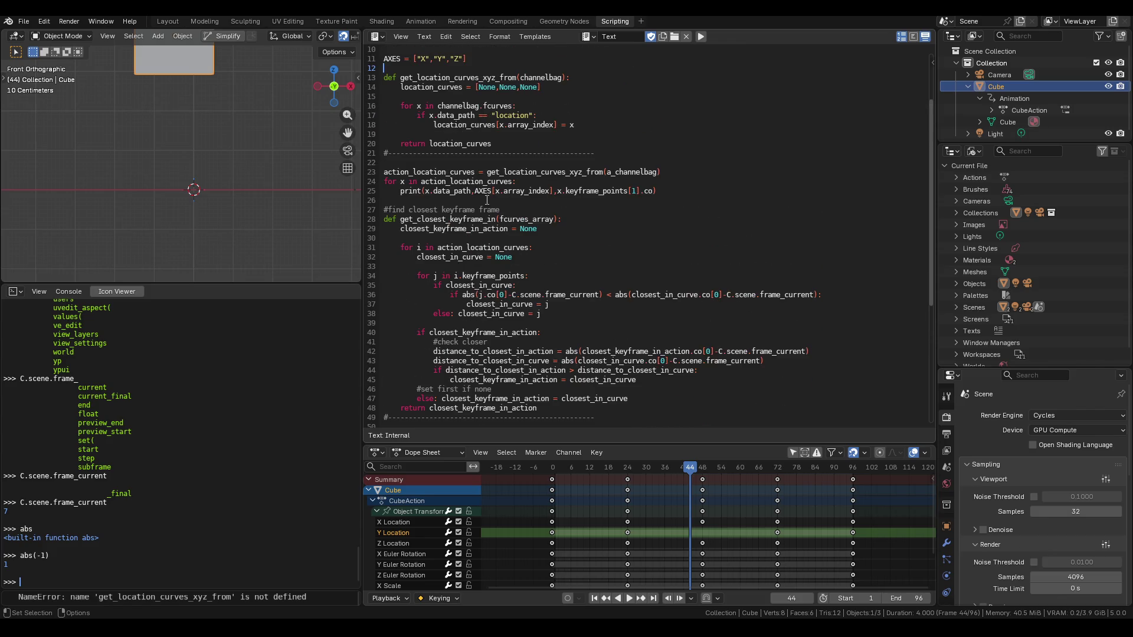
{"action": "left_click_drag", "start_coordinate": [672, 192], "coordinate": [370, 175]}
{"action": "key", "text": "Delete"}
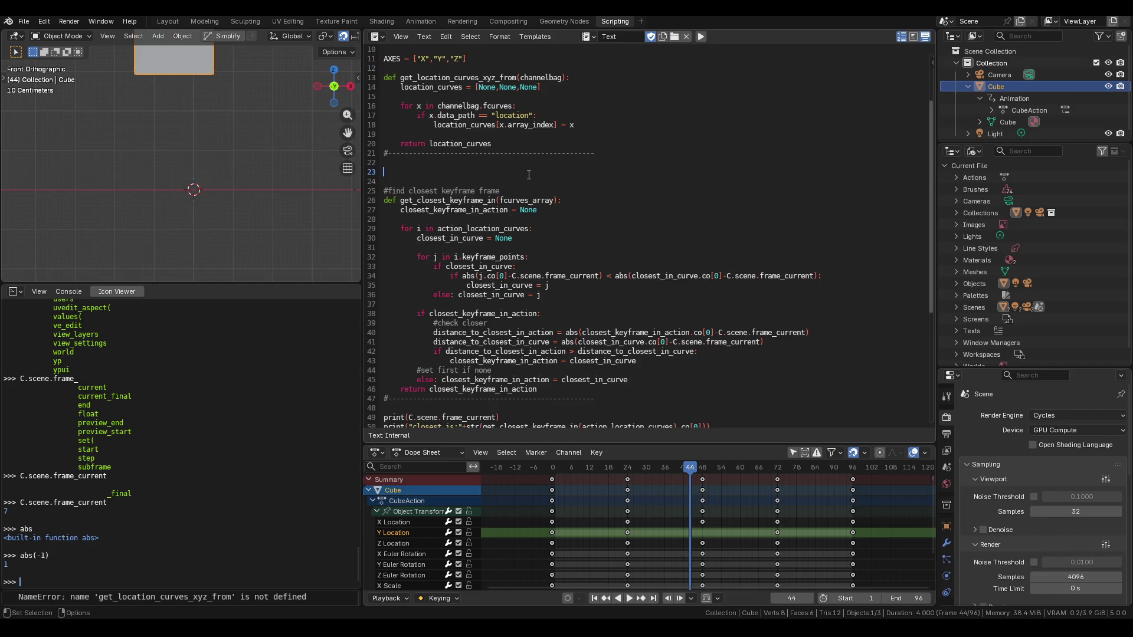
{"action": "scroll", "coordinate": [519, 262], "scroll_direction": "down", "scroll_amount": 4}
{"action": "left_click", "coordinate": [477, 294]}
{"action": "key", "text": "Return"}
{"action": "key", "text": "BackSpace"}
{"action": "key", "text": "Return"}
{"action": "left_click", "coordinate": [400, 292]}
{"action": "key", "text": "ctrl+v"}
{"action": "left_click", "coordinate": [627, 276]}
{"action": "left_click", "coordinate": [616, 283]}
{"action": "key", "text": "Return"}
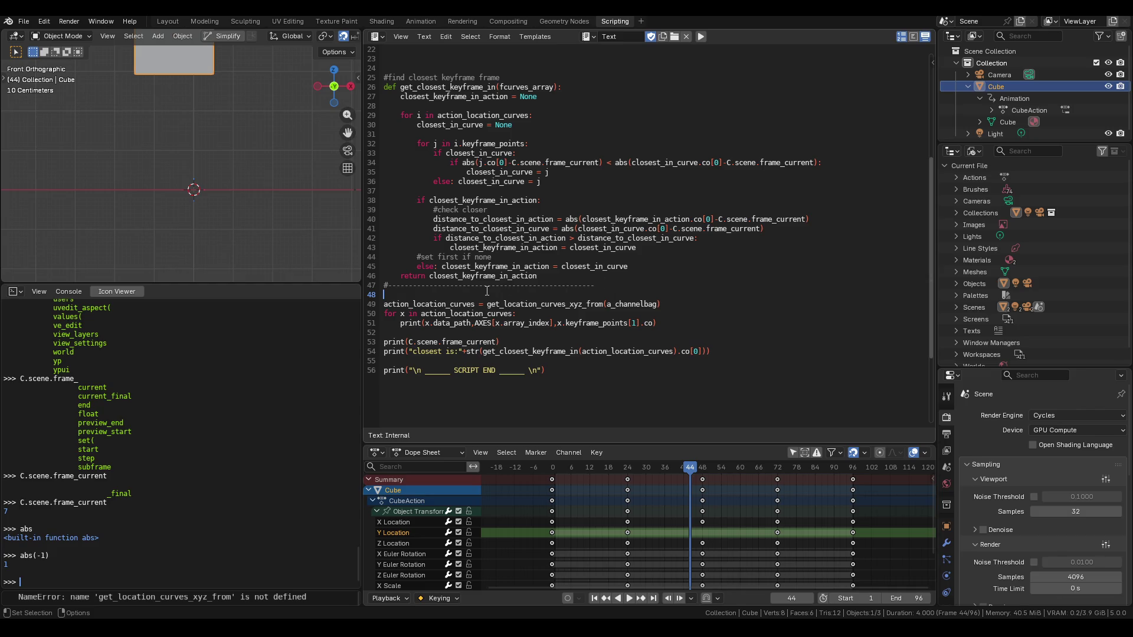
Remove the leftover blank lines, keeping the separator after the location-curves function
{"action": "scroll", "coordinate": [487, 291], "scroll_direction": "up", "scroll_amount": 5}
{"action": "left_click", "coordinate": [407, 210]}
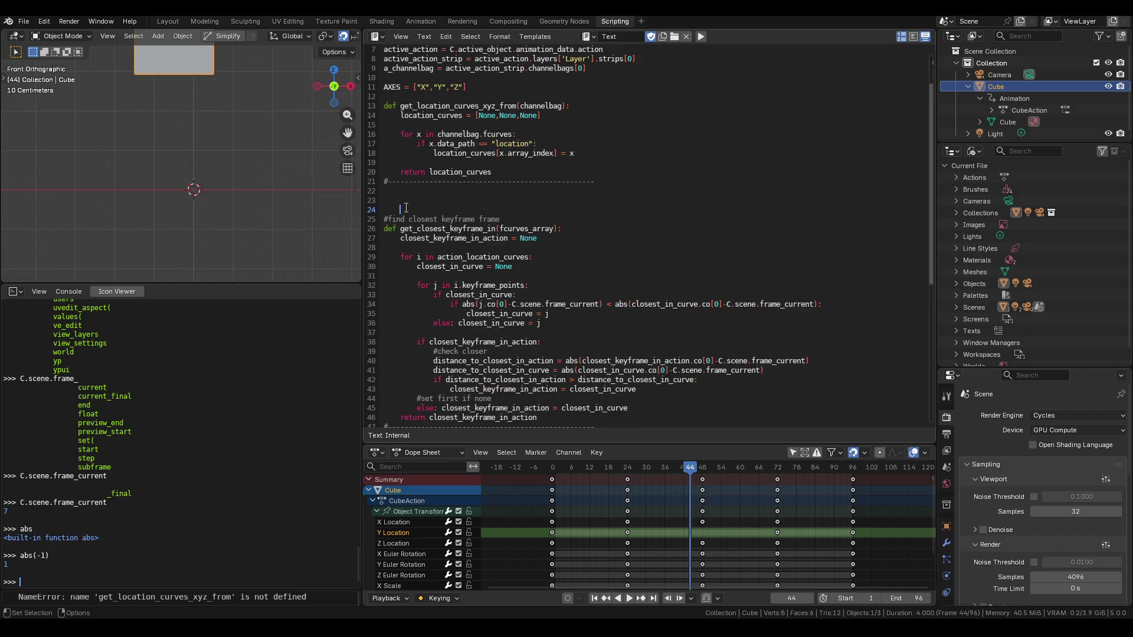
{"action": "key", "text": "BackSpace"}
{"action": "key", "text": "BackSpace"}
{"action": "scroll", "coordinate": [471, 219], "scroll_direction": "up", "scroll_amount": 2}
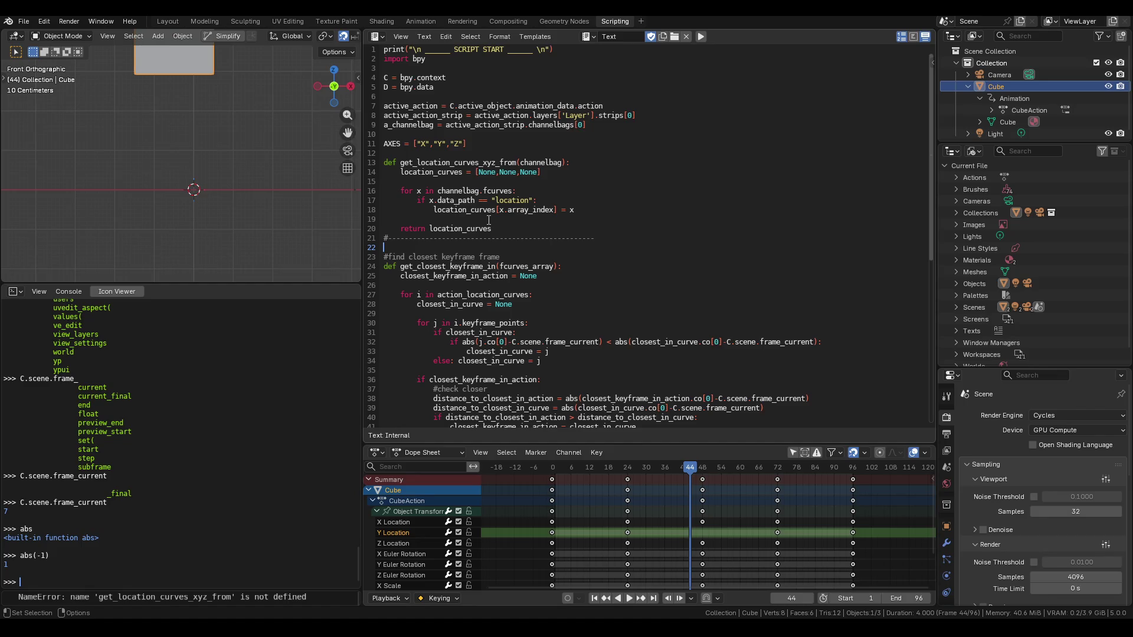
{"action": "key", "text": "BackSpace"}
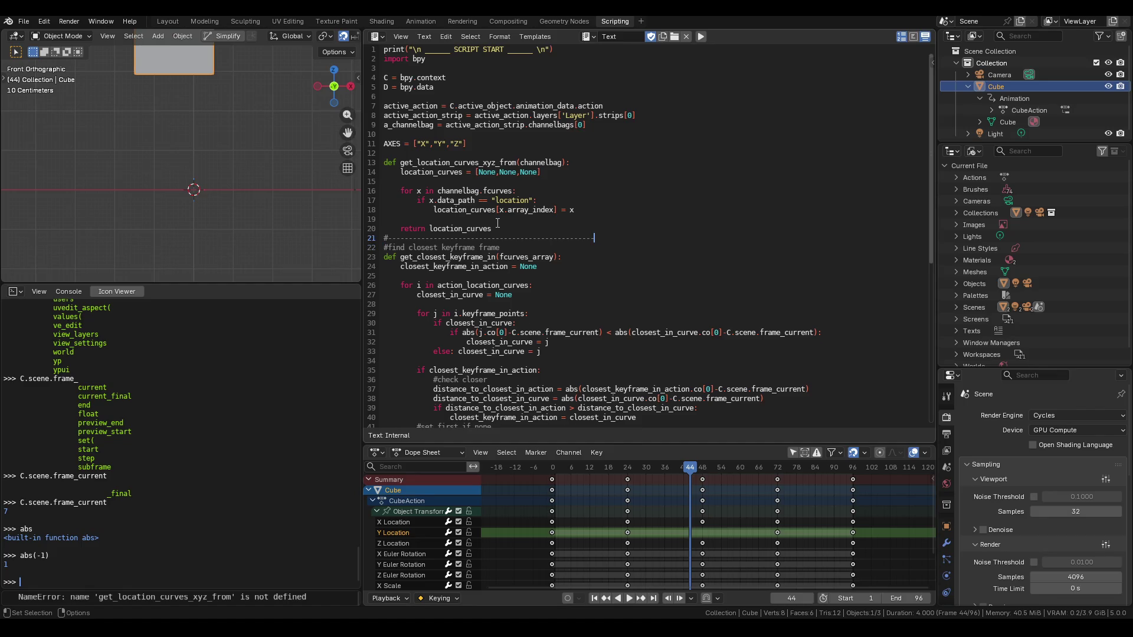
{"action": "left_click_drag", "start_coordinate": [621, 242], "coordinate": [385, 241]}
{"action": "key", "text": "BackSpace"}
{"action": "key", "text": "ctrl+z"}
Run the script with Alt+P, save the file, and check the system console output
{"action": "scroll", "coordinate": [455, 196], "scroll_direction": "down", "scroll_amount": 6}
{"action": "left_click", "coordinate": [644, 249]}
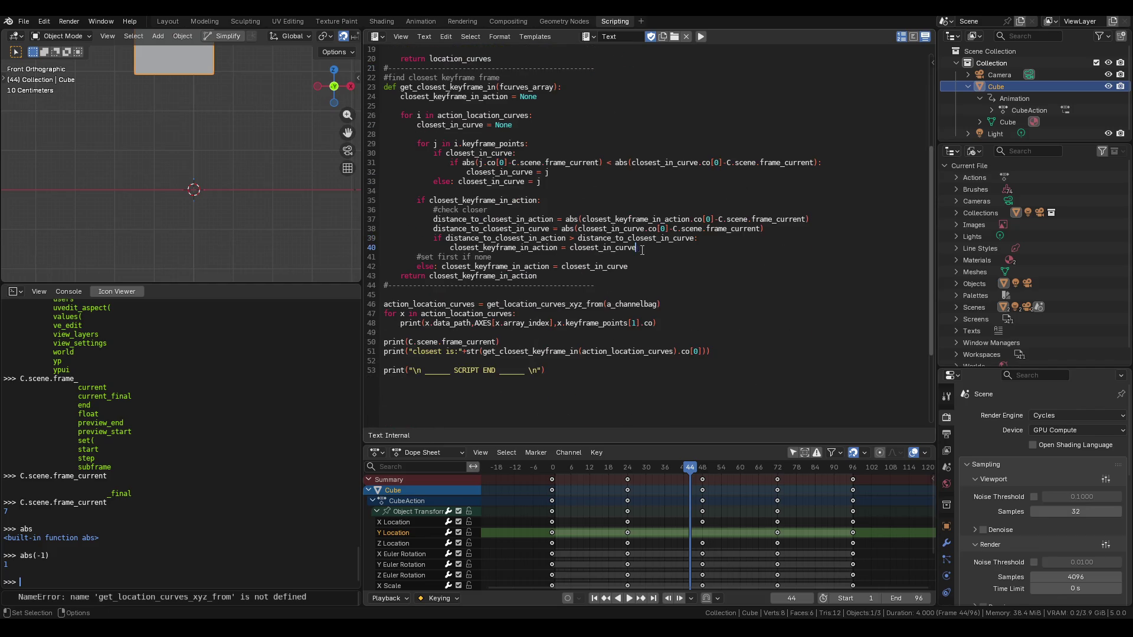
{"action": "key", "text": "ctrl+s"}
{"action": "key", "text": "alt+p"}
{"action": "scroll", "coordinate": [414, 159], "scroll_direction": "up", "scroll_amount": 6}
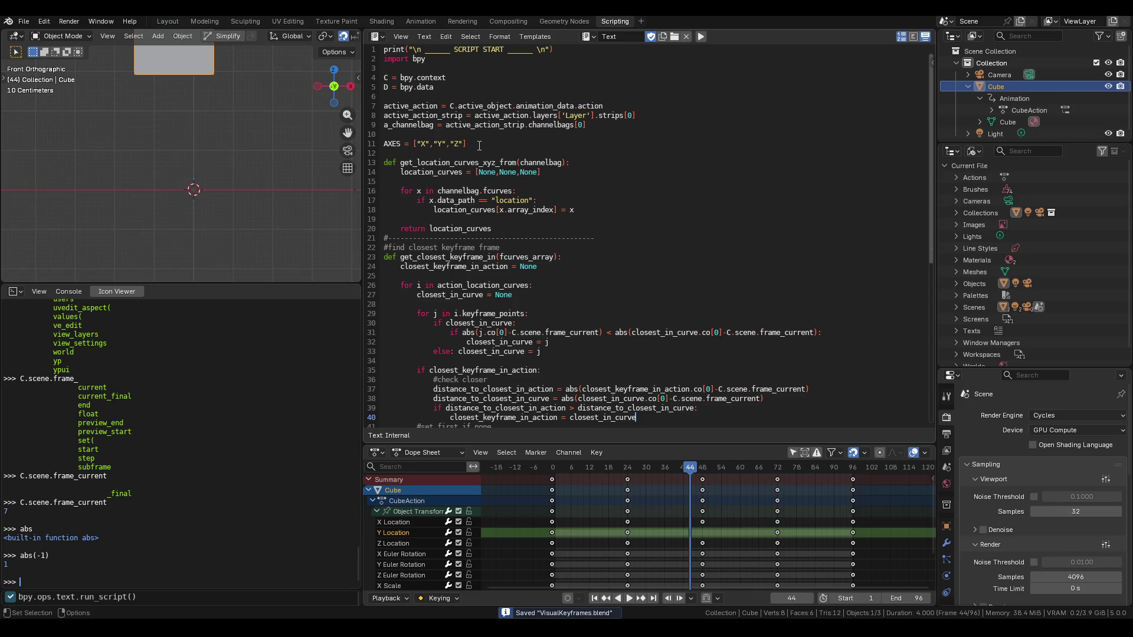
{"action": "scroll", "coordinate": [479, 145], "scroll_direction": "down", "scroll_amount": 5}
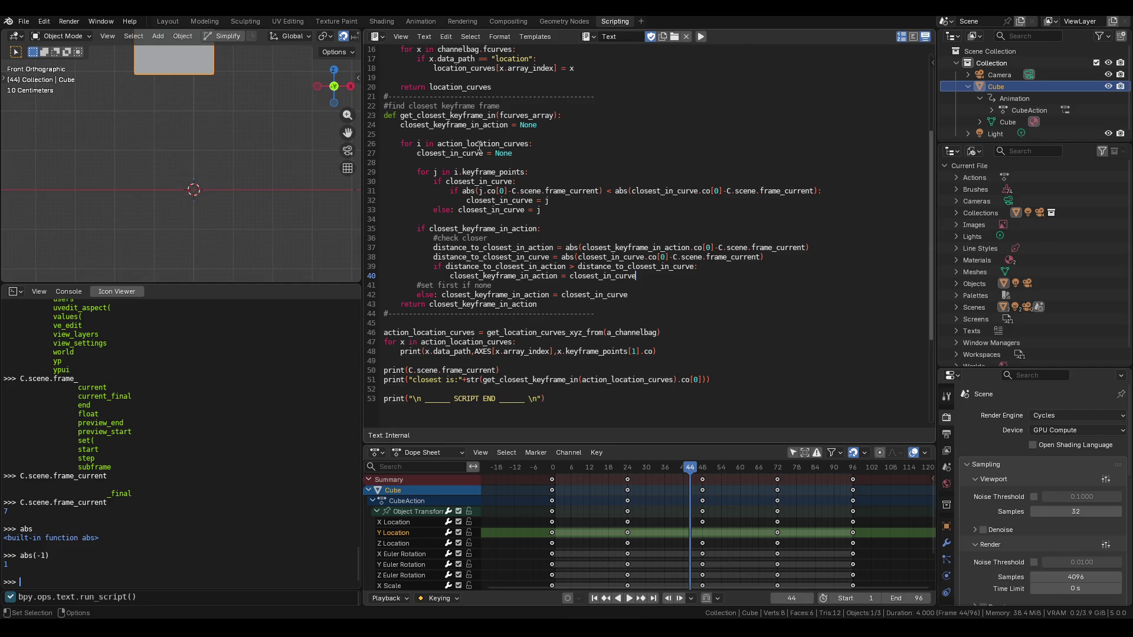
{"action": "scroll", "coordinate": [463, 171], "scroll_direction": "up", "scroll_amount": 5}
{"action": "scroll", "coordinate": [463, 171], "scroll_direction": "down", "scroll_amount": 6}
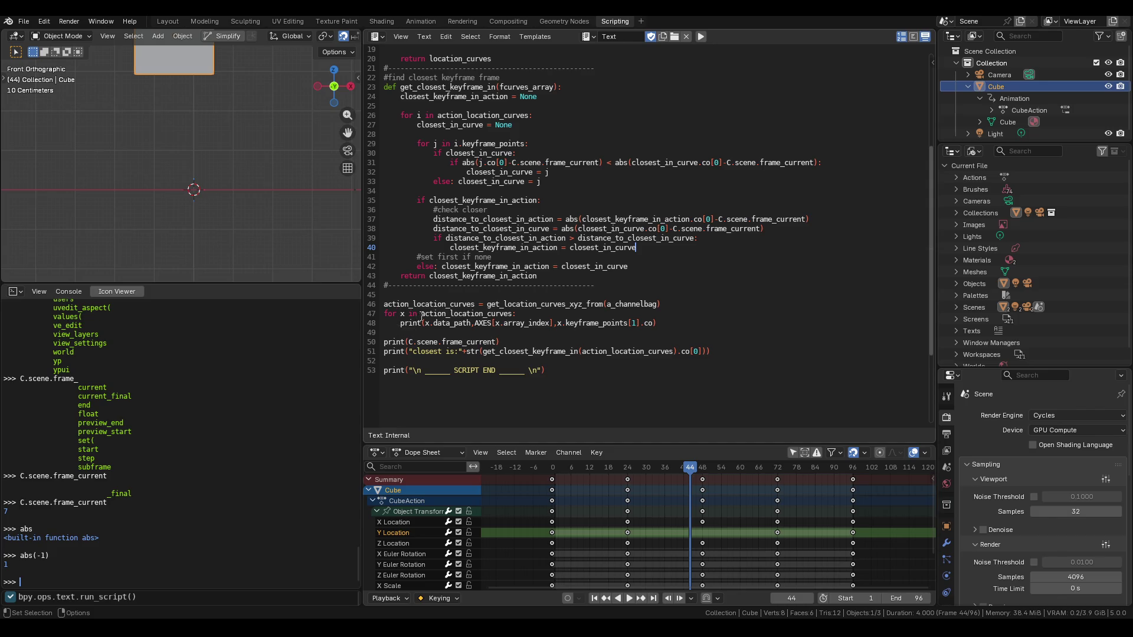
{"action": "key", "text": "ctrl+s"}
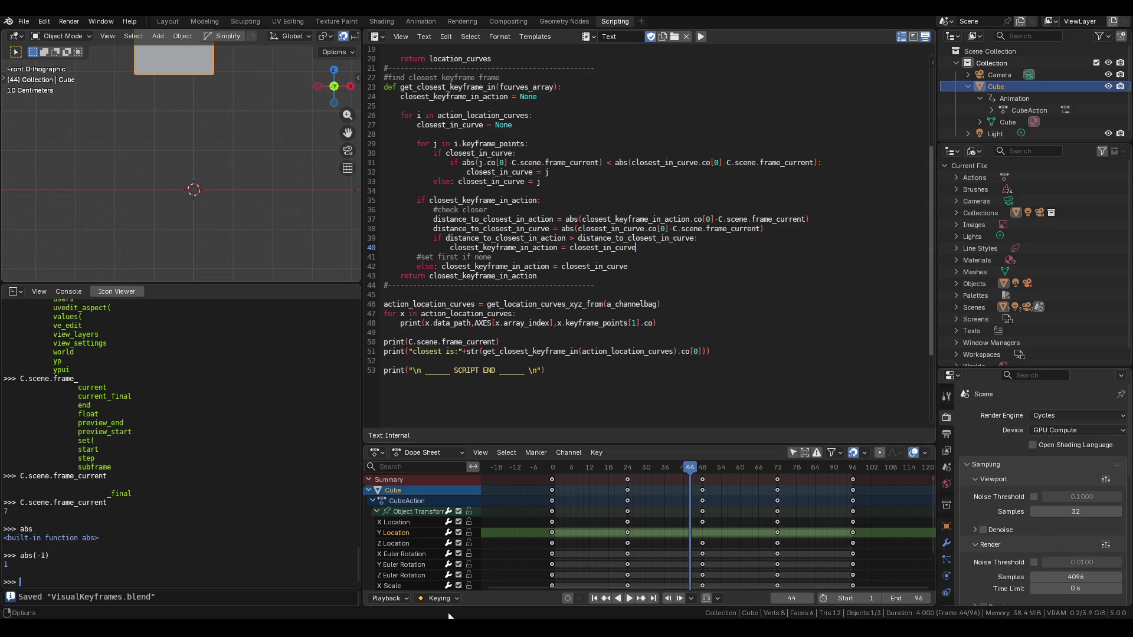
{"action": "left_click", "coordinate": [487, 595]}
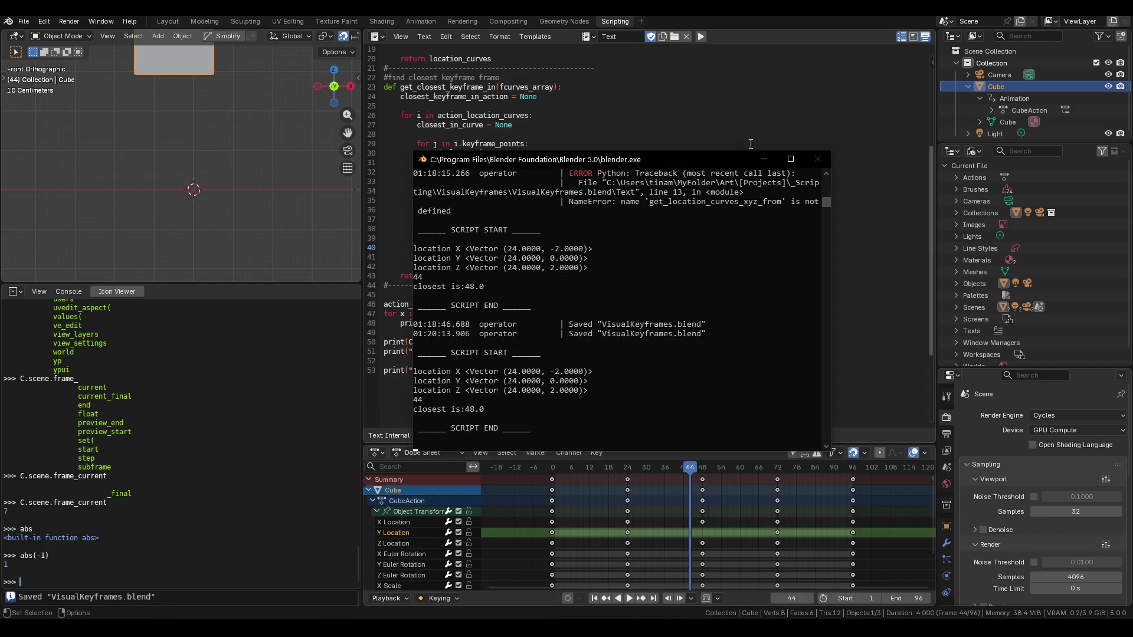
{"action": "left_click", "coordinate": [764, 161]}
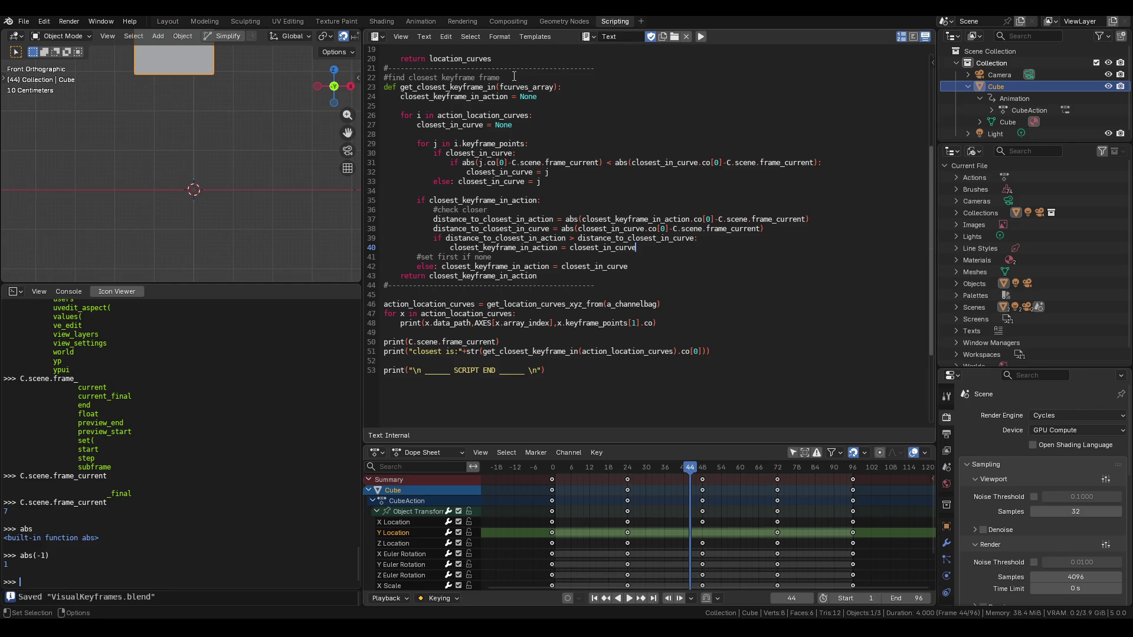
Add a frame parameter to get_closest_keyframe_in and copy the word frame
{"action": "left_click", "coordinate": [554, 87]}
{"action": "type", "text": "."}
{"action": "type", "text": "time"}
{"action": "scroll", "coordinate": [551, 96], "scroll_direction": "up", "scroll_amount": 2}
{"action": "key", "text": "BackSpace"}
{"action": "key", "text": "BackSpace"}
{"action": "key", "text": "BackSpace"}
{"action": "type", "text": "frame"}
{"action": "left_click", "coordinate": [590, 144]}
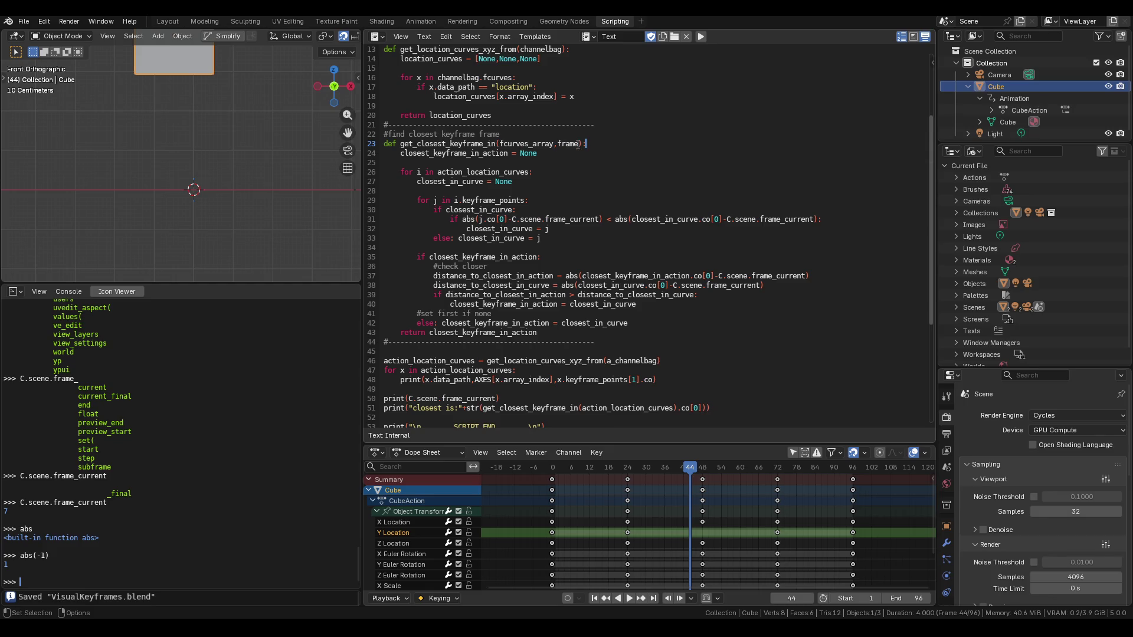
{"action": "double_click", "coordinate": [572, 145]}
{"action": "key", "text": "ctrl+c"}
Replace each C.scene.frame_current with frame on lines 31, 37 and 38
{"action": "scroll", "coordinate": [590, 234], "scroll_direction": "down", "scroll_amount": 1}
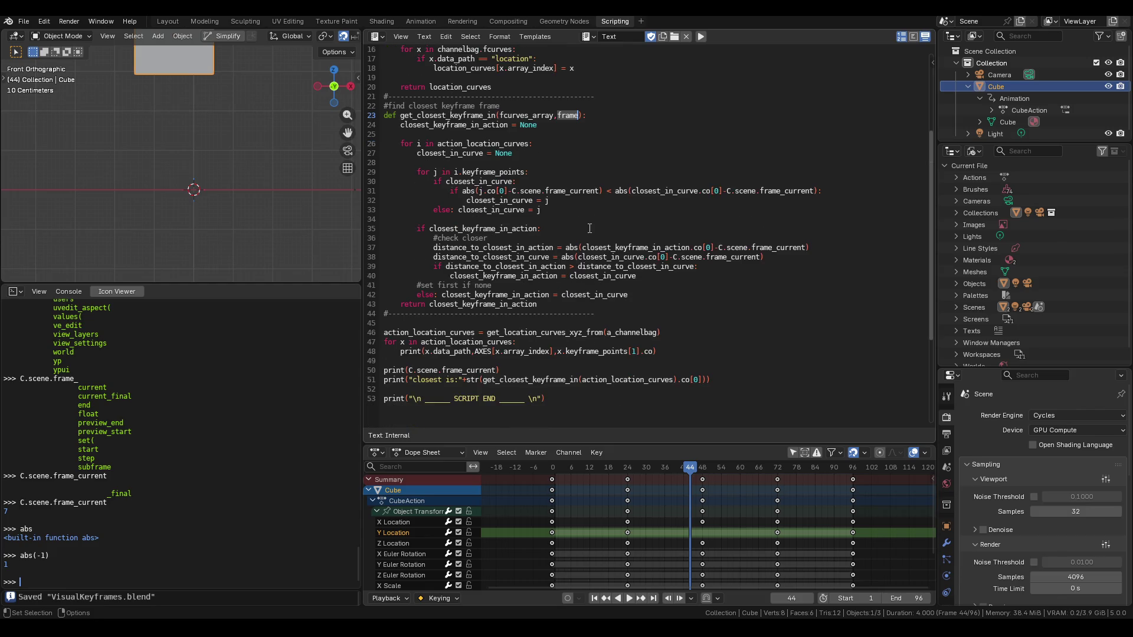
{"action": "left_click_drag", "start_coordinate": [726, 191], "coordinate": [810, 190]}
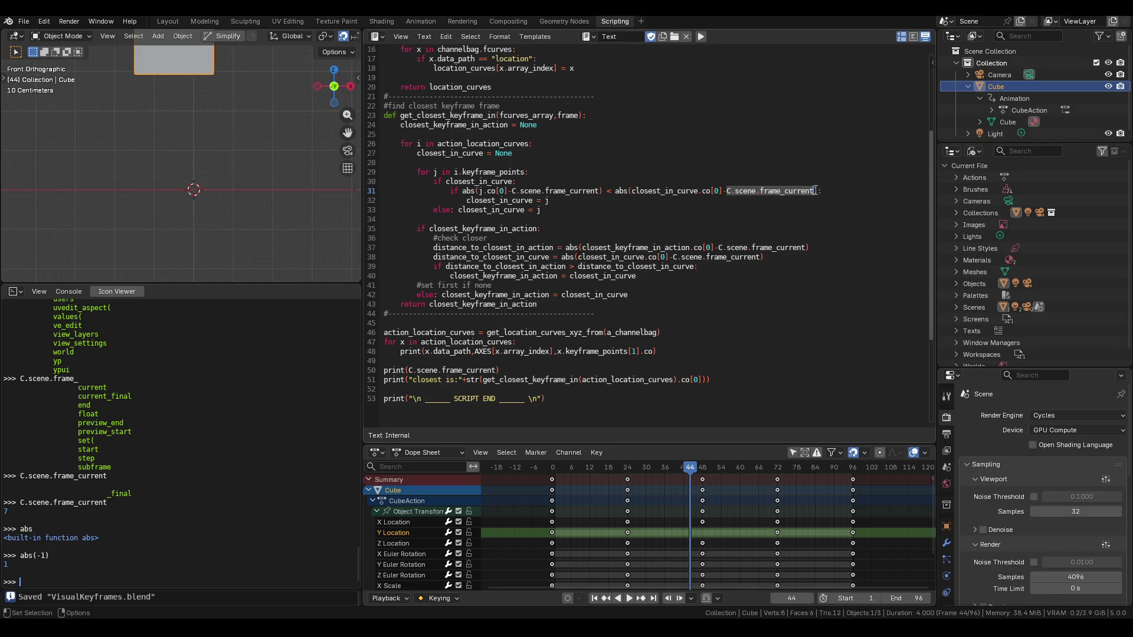
{"action": "key", "text": "ctrl+z"}
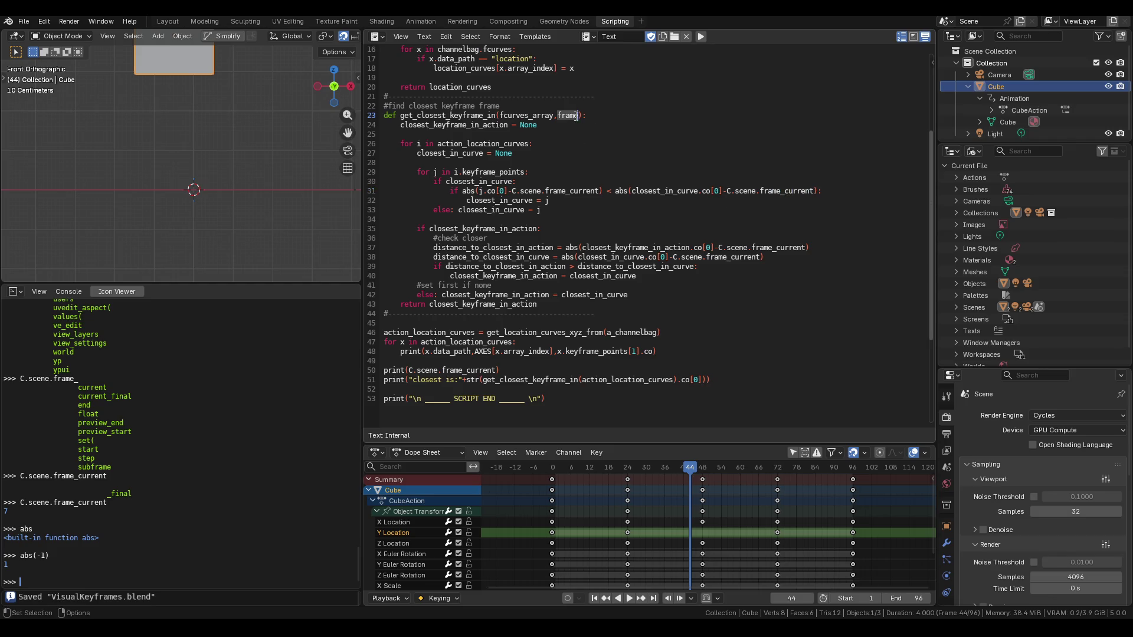
{"action": "left_click_drag", "start_coordinate": [727, 191], "coordinate": [813, 191]}
{"action": "key", "text": "ctrl+v"}
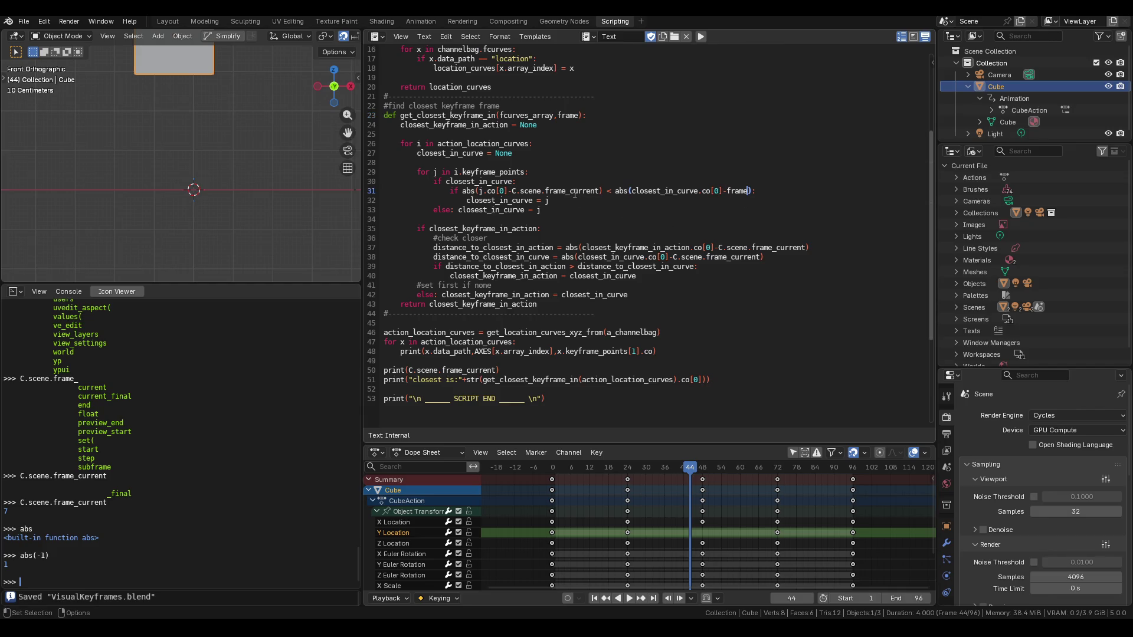
{"action": "left_click_drag", "start_coordinate": [511, 191], "coordinate": [602, 191]}
{"action": "key", "text": "ctrl+v"}
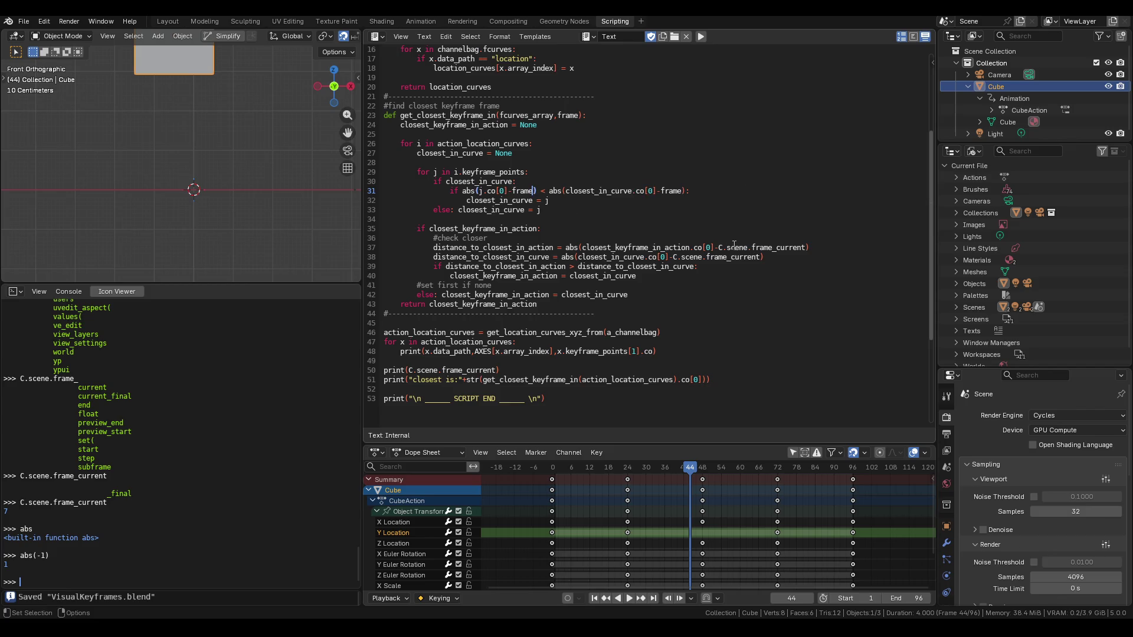
{"action": "left_click_drag", "start_coordinate": [718, 248], "coordinate": [806, 247]}
{"action": "key", "text": "ctrl+v"}
{"action": "left_click_drag", "start_coordinate": [673, 257], "coordinate": [761, 257]}
{"action": "key", "text": "ctrl+v"}
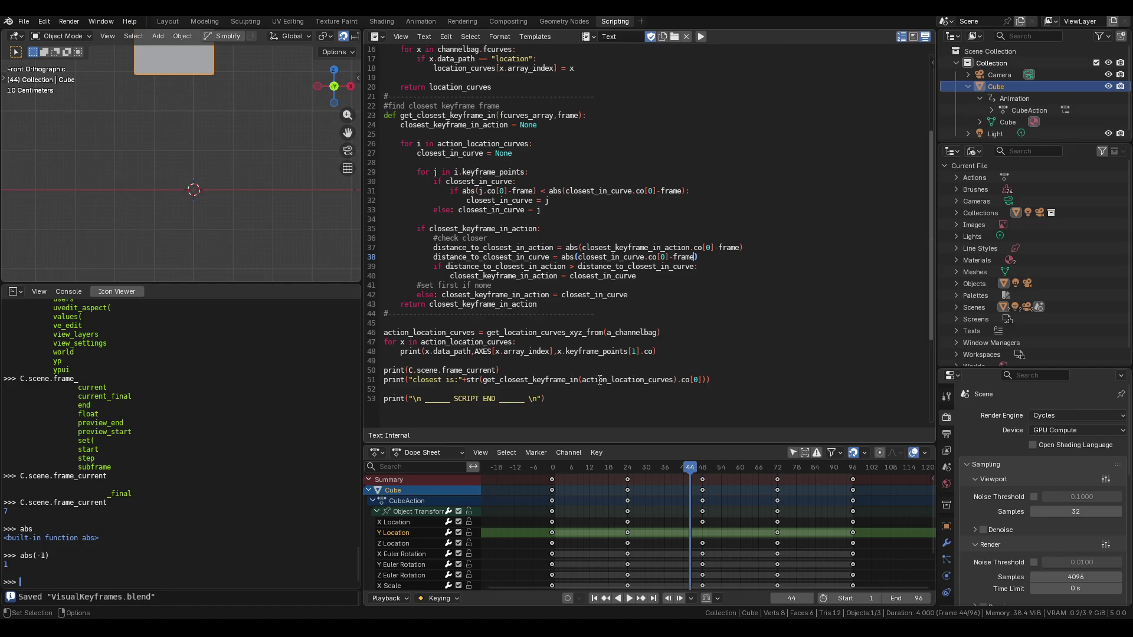
Pass C.scene.frame_current as the second argument in the line 51 call and save
{"action": "left_click", "coordinate": [675, 380]}
{"action": "type", "text": ",C."}
{"action": "type", "text": "scene.c"}
{"action": "key", "text": "BackSpace"}
{"action": "type", "text": "frame_"}
{"action": "type", "text": "current"}
{"action": "key", "text": "ctrl+s"}
Run the script, read 'closest is:48.0' in the system console, then hide it
{"action": "left_click", "coordinate": [701, 37]}
{"action": "left_click", "coordinate": [480, 628]}
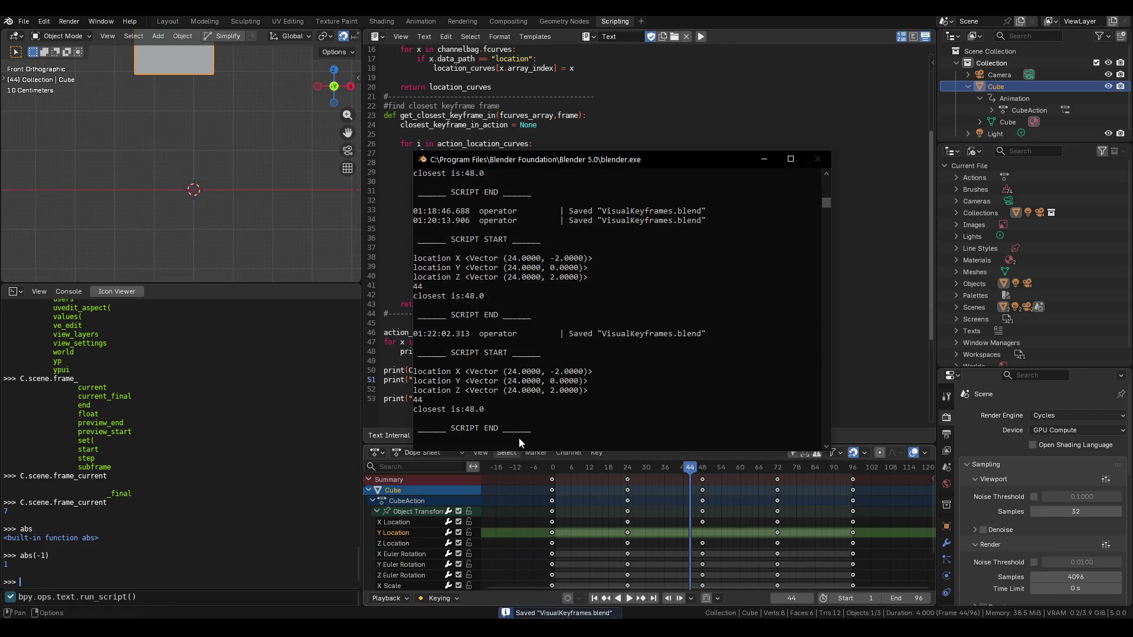
{"action": "left_click", "coordinate": [766, 159]}
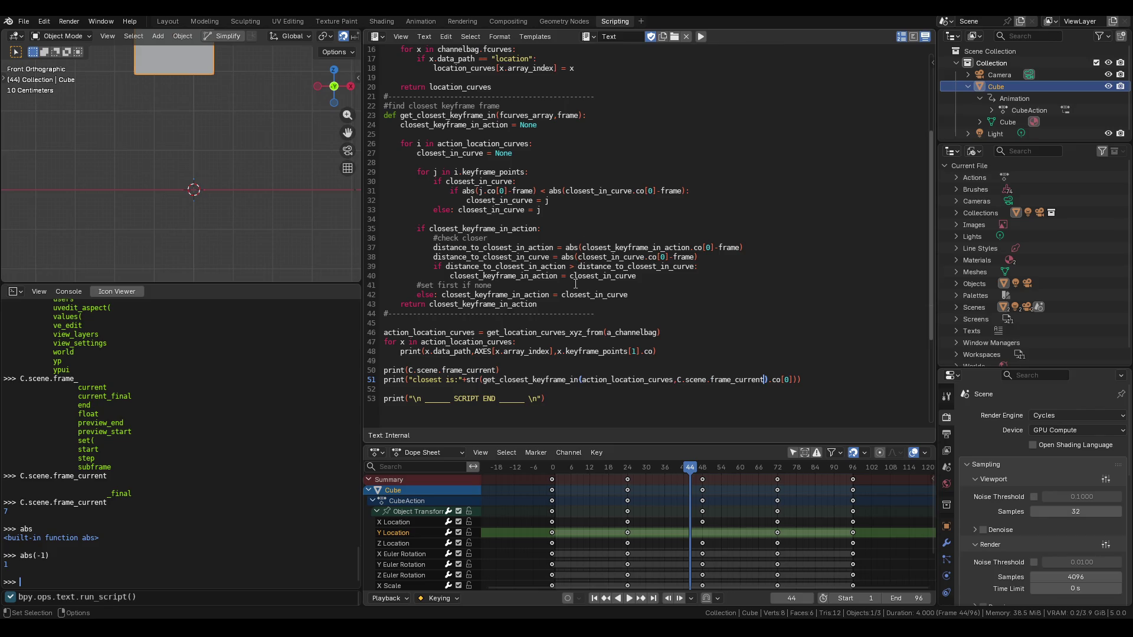
{"action": "scroll", "coordinate": [576, 284], "scroll_direction": "up", "scroll_amount": 1}
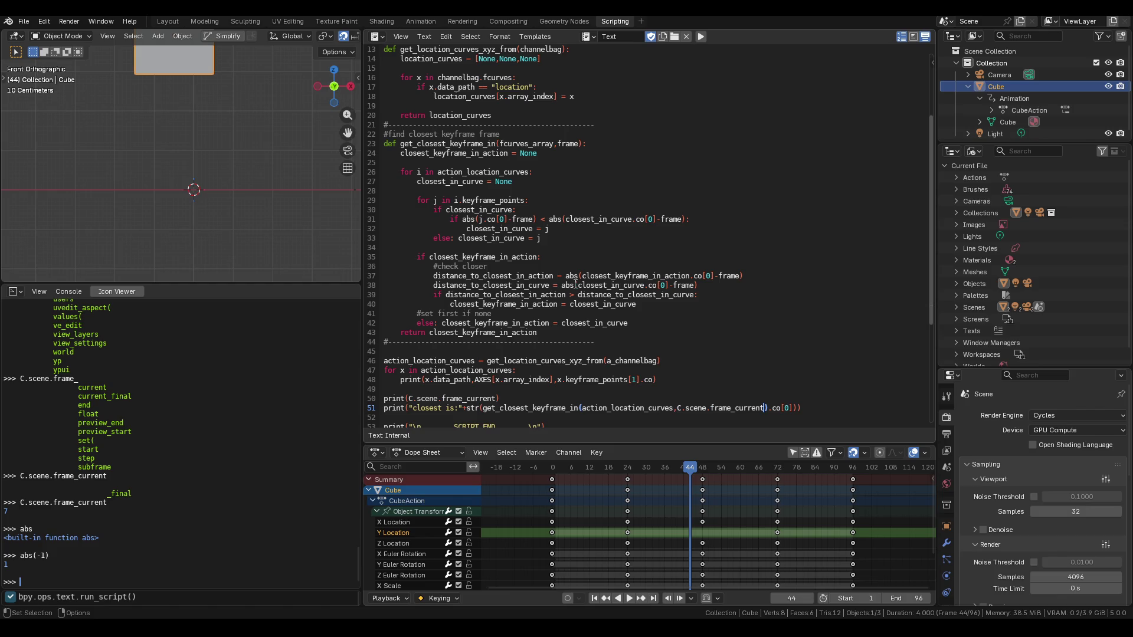
{"action": "scroll", "coordinate": [575, 284], "scroll_direction": "down", "scroll_amount": 2}
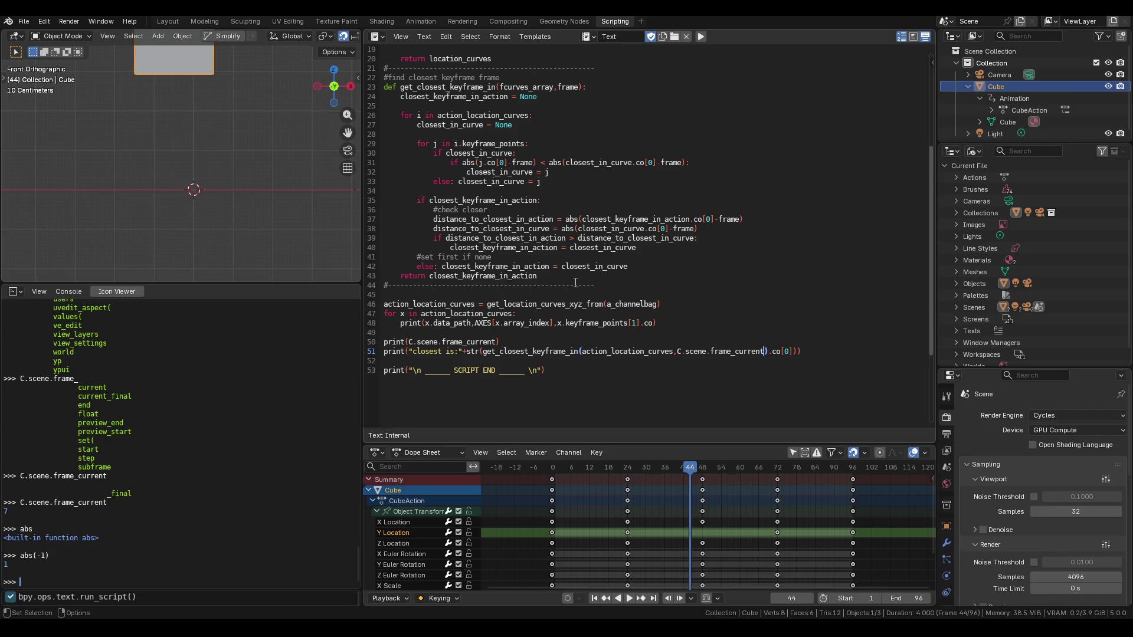
{"action": "scroll", "coordinate": [576, 282], "scroll_direction": "up", "scroll_amount": 6}
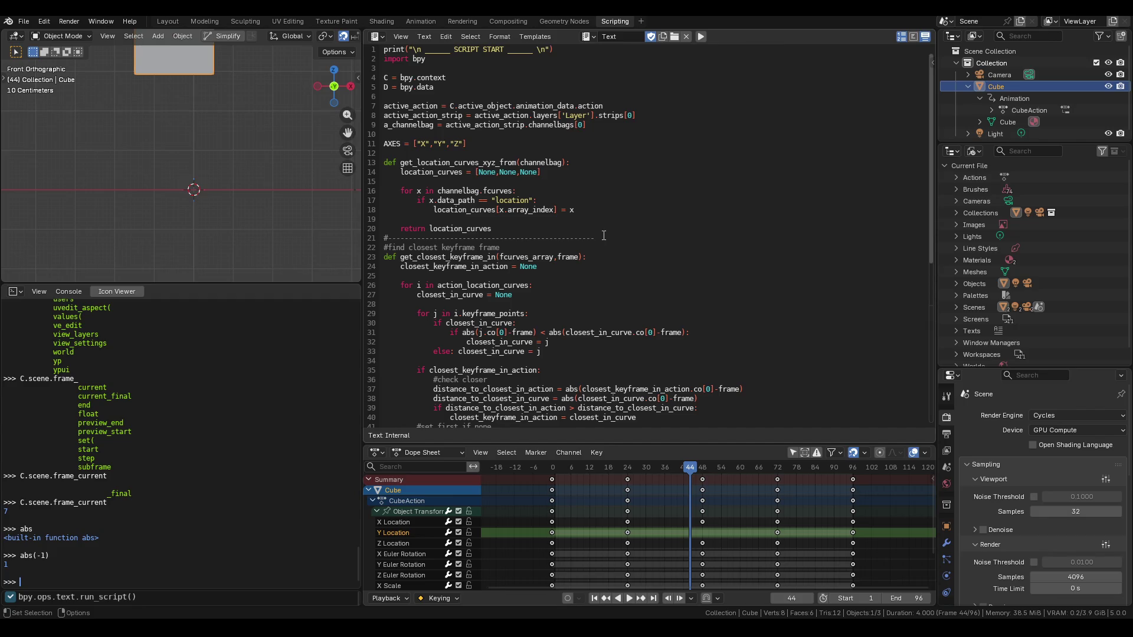
{"action": "left_click_drag", "start_coordinate": [499, 247], "coordinate": [385, 238]}
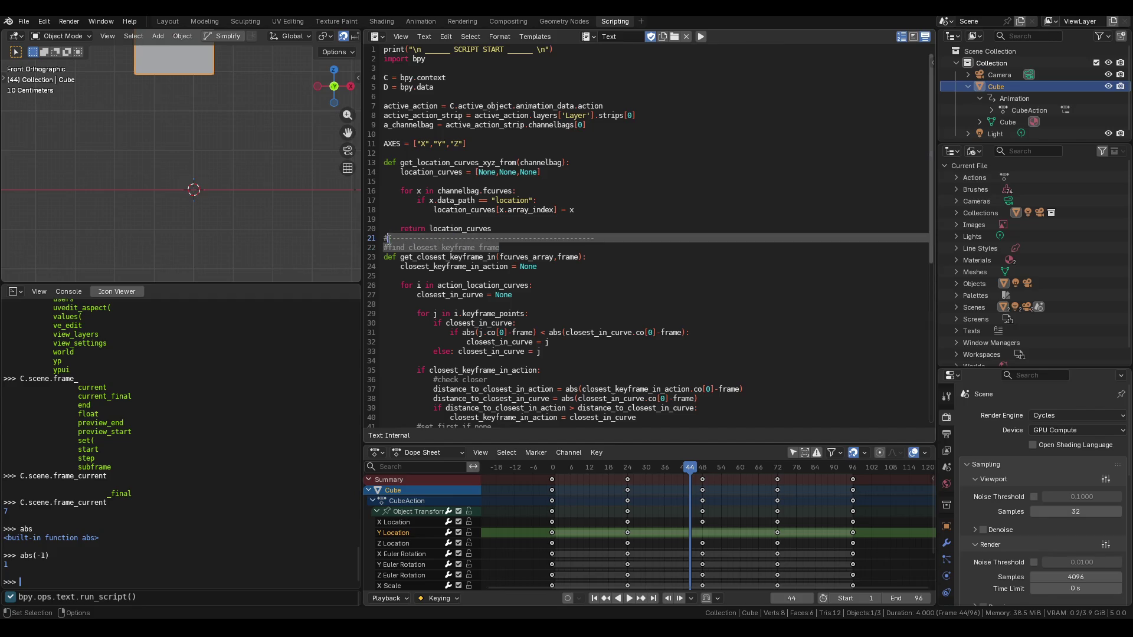
Delete the divider and comment above get_closest_keyframe_in, save, and rerun the script
{"action": "key", "text": "BackSpace"}
{"action": "scroll", "coordinate": [426, 252], "scroll_direction": "down", "scroll_amount": 1}
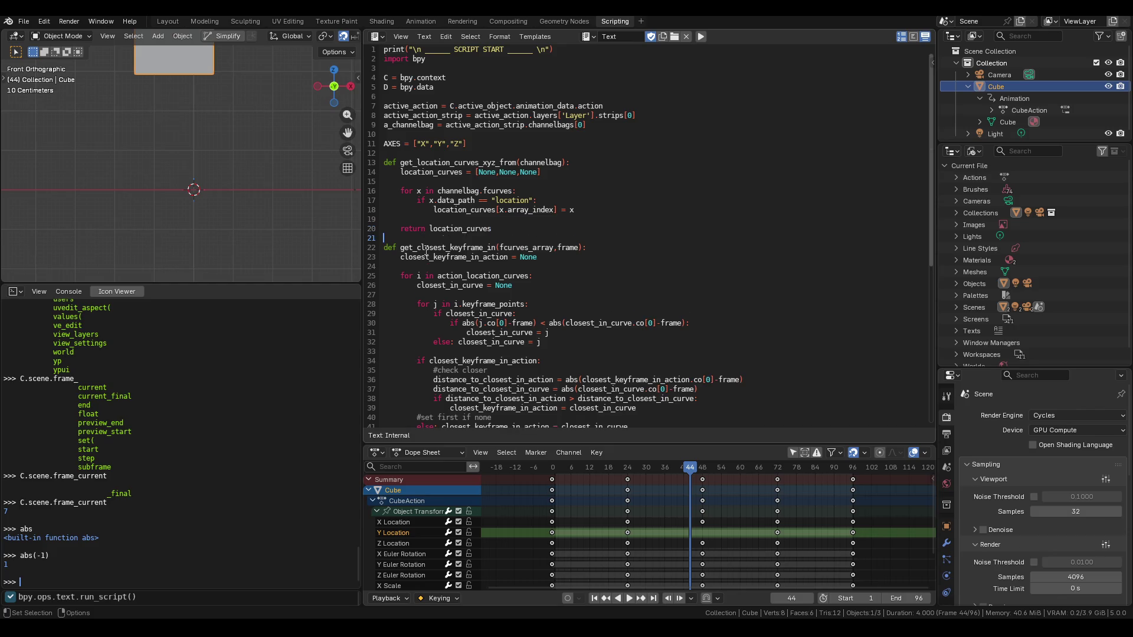
{"action": "scroll", "coordinate": [482, 172], "scroll_direction": "down", "scroll_amount": 6}
{"action": "scroll", "coordinate": [482, 172], "scroll_direction": "up", "scroll_amount": 4}
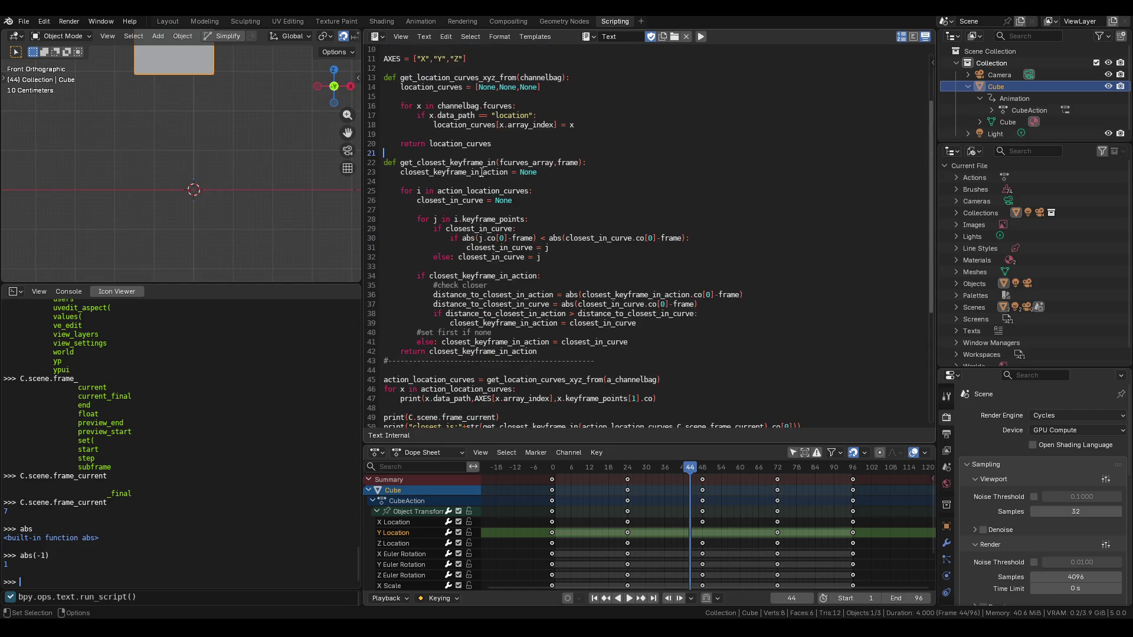
{"action": "scroll", "coordinate": [482, 172], "scroll_direction": "up", "scroll_amount": 2}
{"action": "key", "text": "ctrl+s"}
{"action": "scroll", "coordinate": [482, 172], "scroll_direction": "up", "scroll_amount": 1}
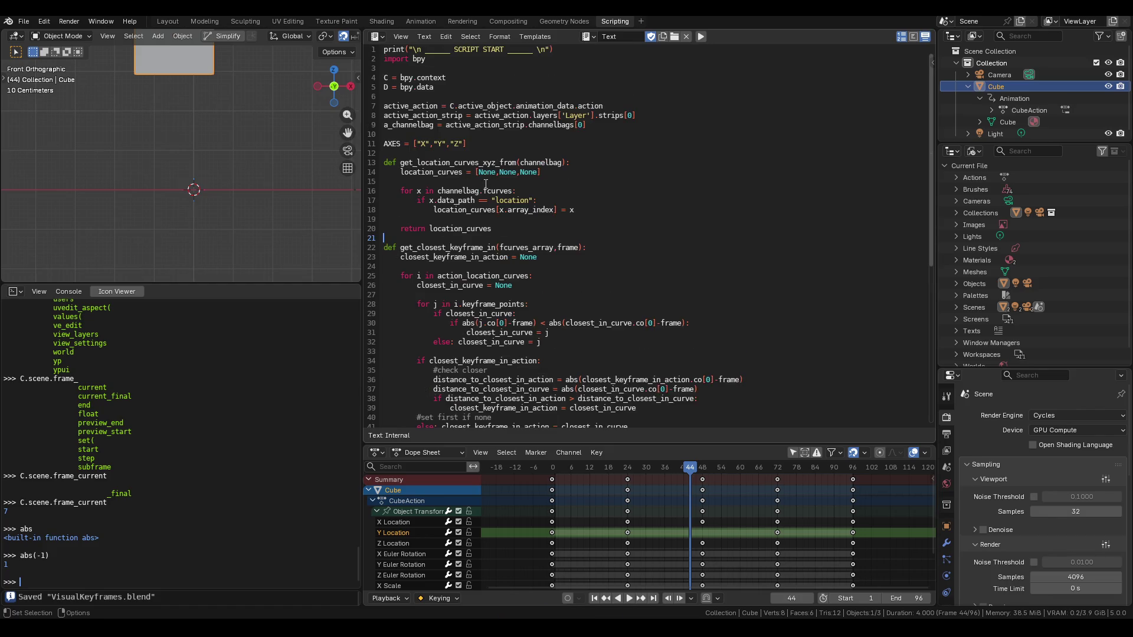
{"action": "scroll", "coordinate": [486, 183], "scroll_direction": "down", "scroll_amount": 7}
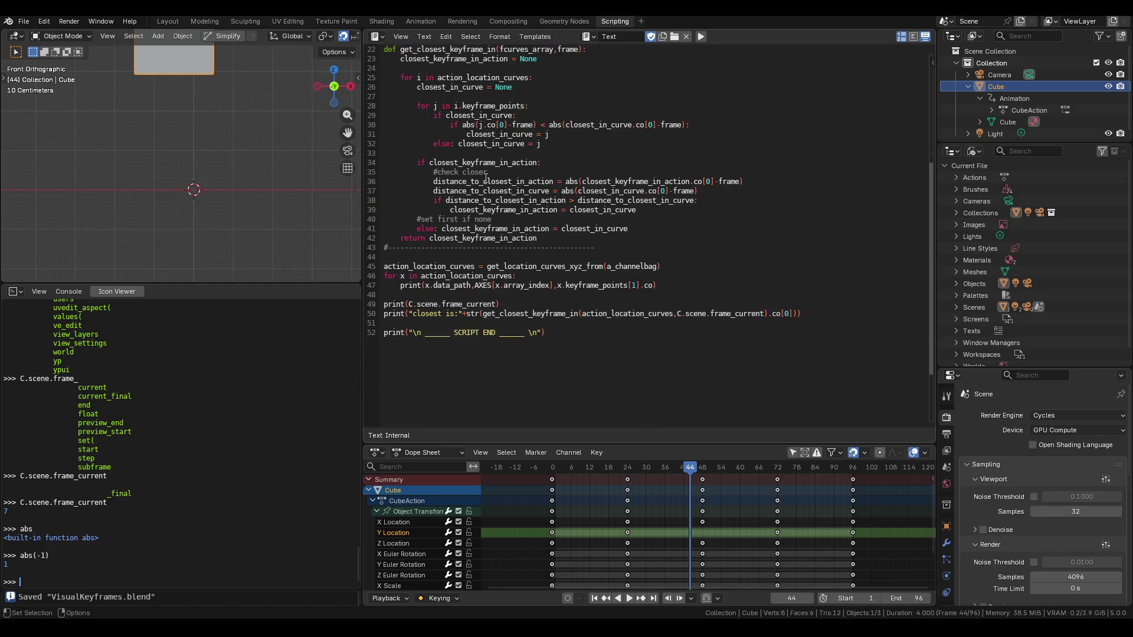
{"action": "scroll", "coordinate": [487, 175], "scroll_direction": "up", "scroll_amount": 1}
{"action": "key", "text": "alt+p"}
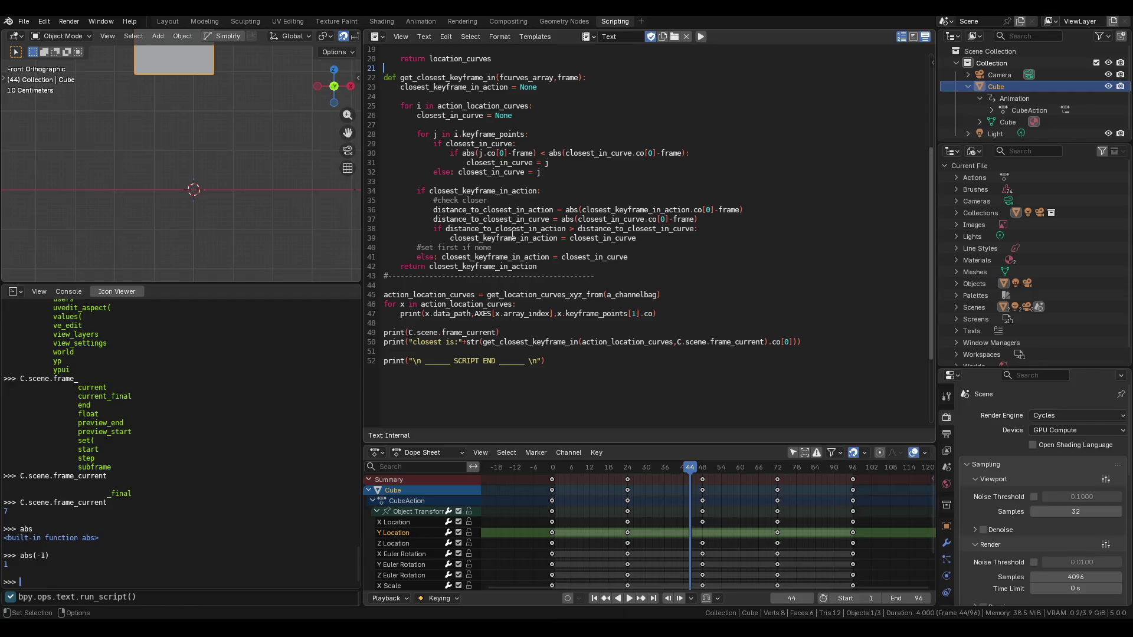
{"action": "scroll", "coordinate": [527, 242], "scroll_direction": "up", "scroll_amount": 2}
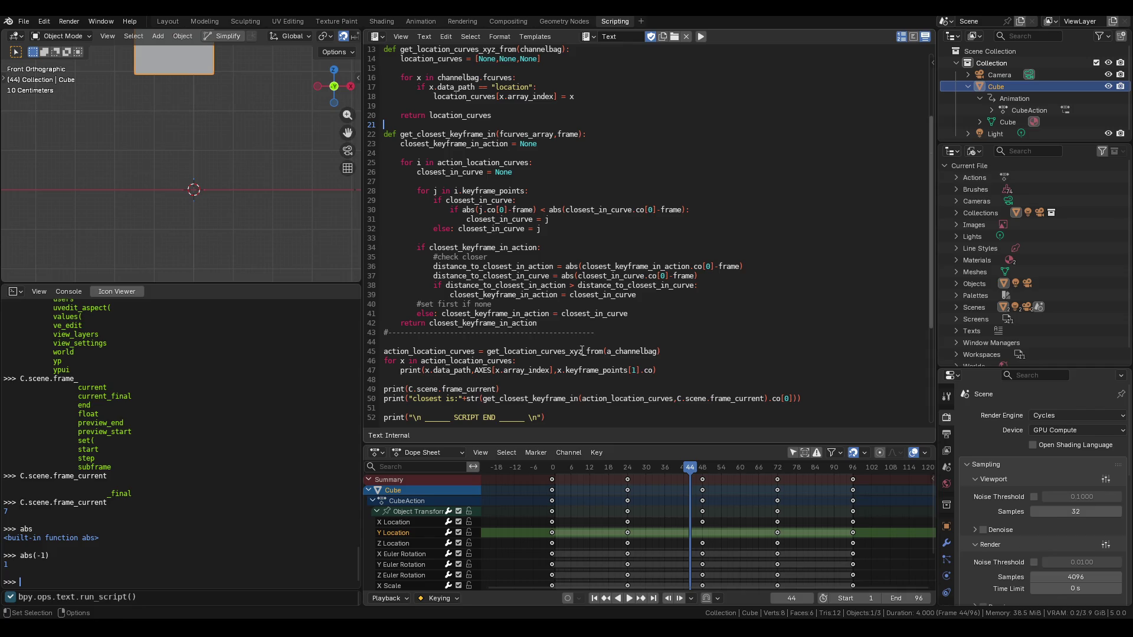
Rename the call on line 45 to get_locationXYZ_curves_from(a_channelbag)
{"action": "left_click", "coordinate": [567, 351]}
{"action": "left_click", "coordinate": [569, 352]}
{"action": "key", "text": "ctrl+x"}
{"action": "left_click", "coordinate": [535, 351]}
{"action": "key", "text": "ctrl+v"}
{"action": "key", "text": "BackSpace"}
{"action": "key", "text": "BackSpace"}
{"action": "key", "text": "BackSpace"}
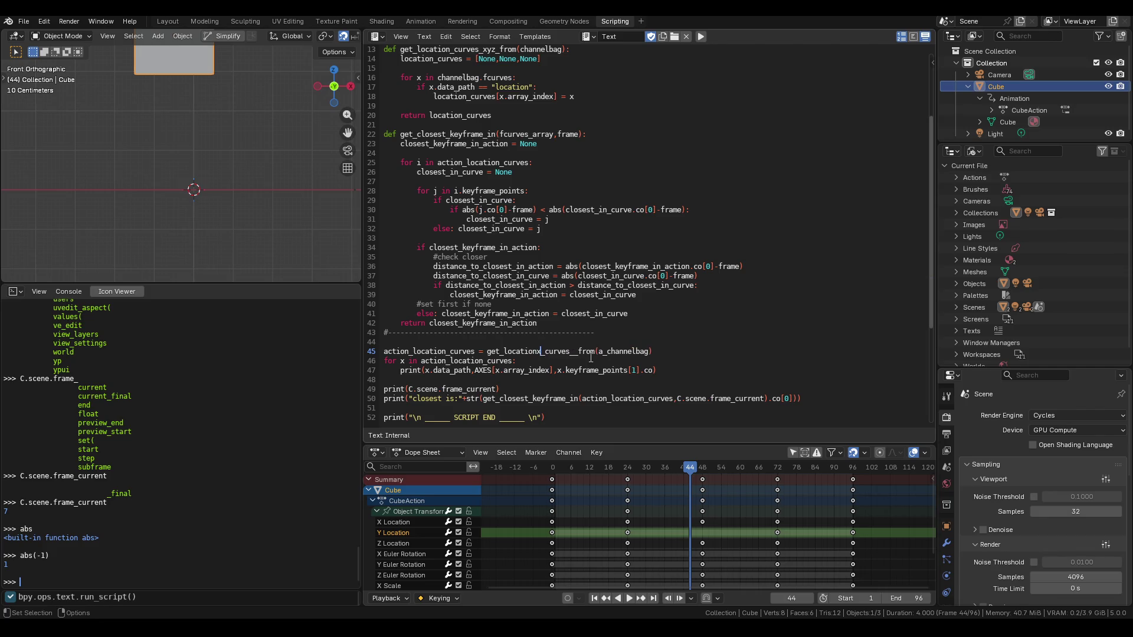
{"action": "type", "text": "XYZ"}
{"action": "left_click", "coordinate": [586, 352]}
{"action": "key", "text": "BackSpace"}
{"action": "key", "text": "BackSpace"}
{"action": "type", "text": "_"}
{"action": "scroll", "coordinate": [620, 360], "scroll_direction": "up", "scroll_amount": 5}
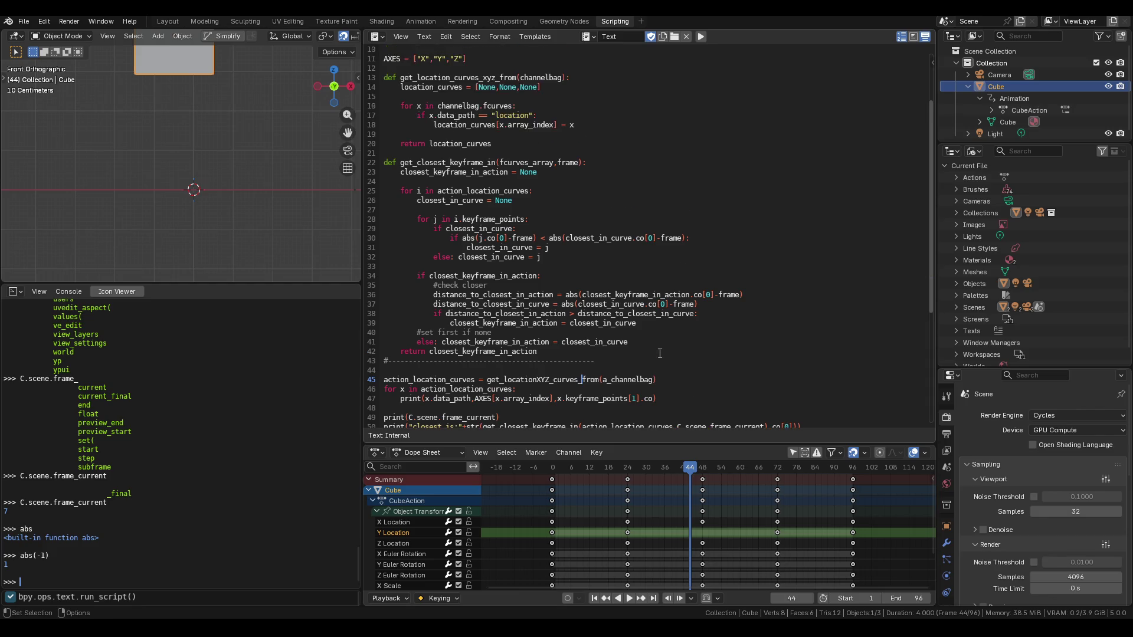
{"action": "scroll", "coordinate": [579, 372], "scroll_direction": "down", "scroll_amount": 4}
Copy the new name and replace the function definition's name on line 13 with it
{"action": "double_click", "coordinate": [543, 380]}
{"action": "left_click_drag", "start_coordinate": [543, 379], "coordinate": [557, 376]}
{"action": "scroll", "coordinate": [554, 363], "scroll_direction": "up", "scroll_amount": 3}
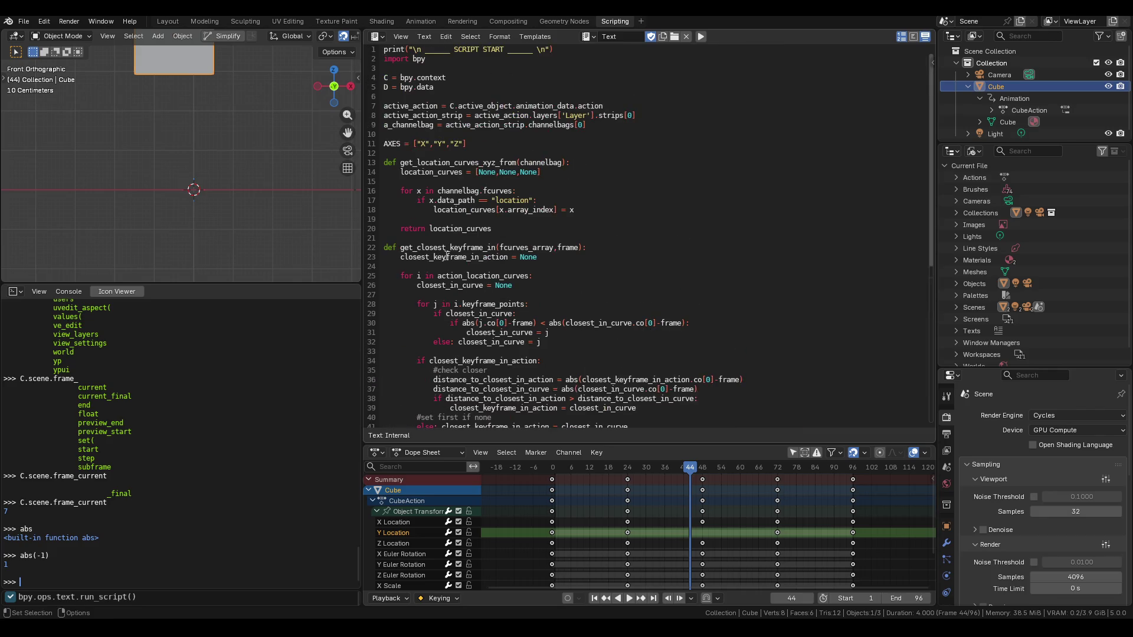
{"action": "double_click", "coordinate": [442, 163]}
{"action": "key", "text": "ctrl+v"}
{"action": "left_click", "coordinate": [603, 175]}
Save the blend file
{"action": "key", "text": "ctrl+s"}
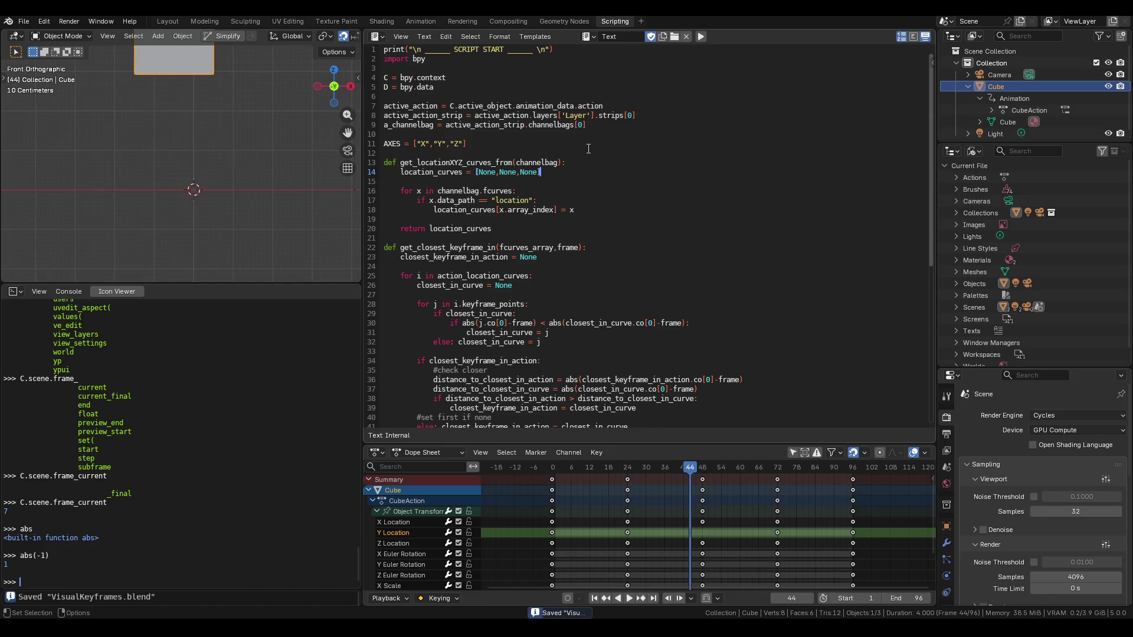
{"action": "scroll", "coordinate": [589, 149], "scroll_direction": "down", "scroll_amount": 6}
{"action": "scroll", "coordinate": [589, 147], "scroll_direction": "up", "scroll_amount": 2}
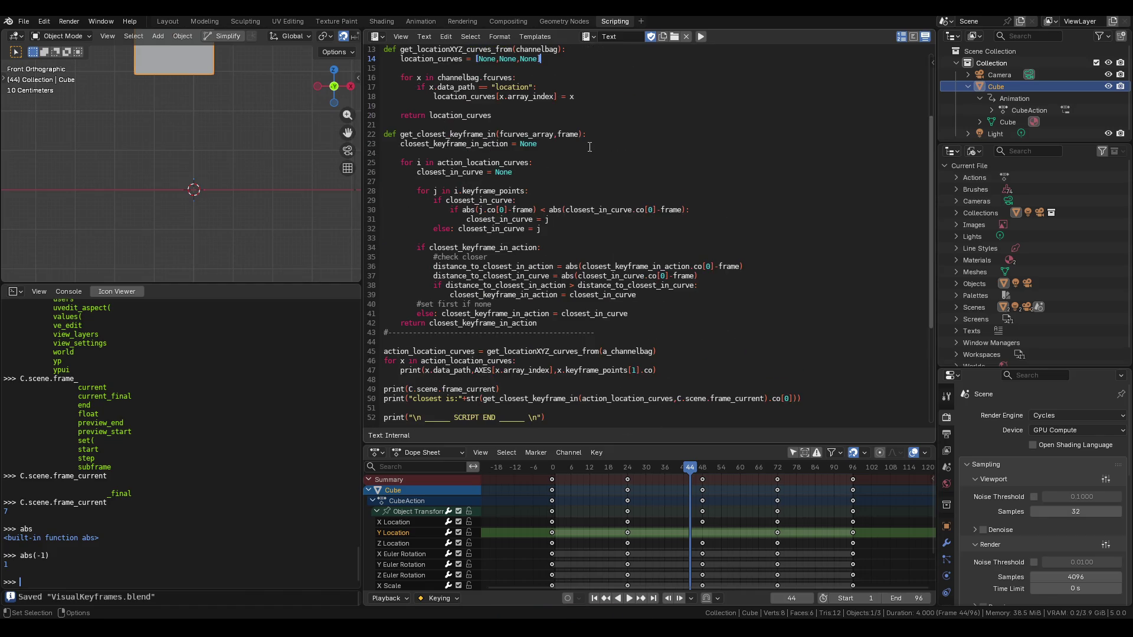
{"action": "scroll", "coordinate": [590, 147], "scroll_direction": "up", "scroll_amount": 3}
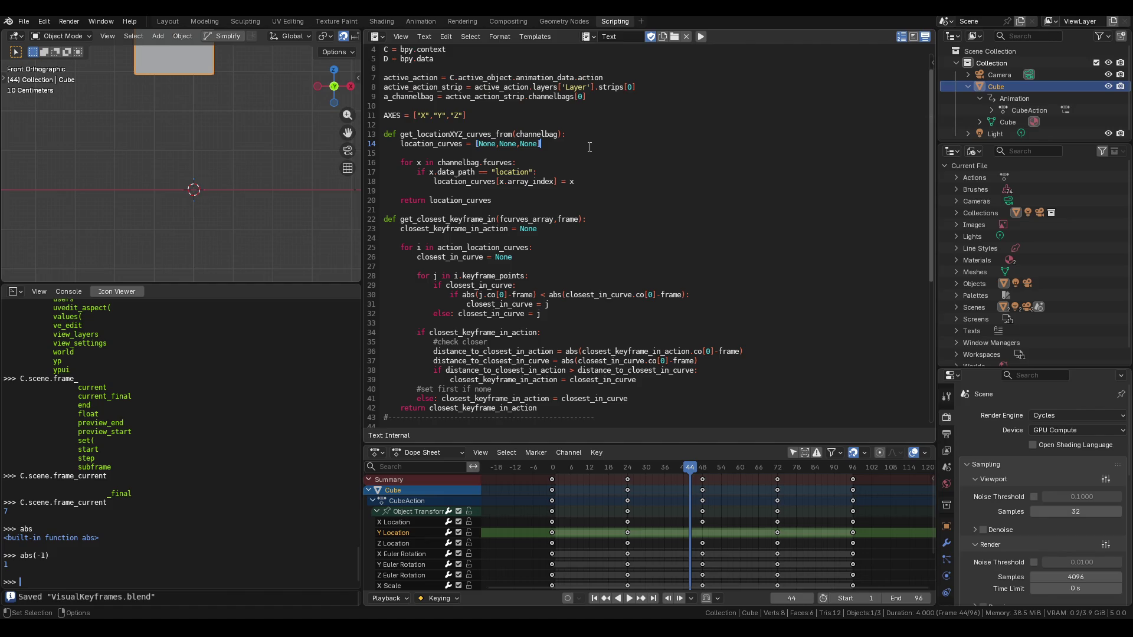
{"action": "scroll", "coordinate": [590, 147], "scroll_direction": "down", "scroll_amount": 5}
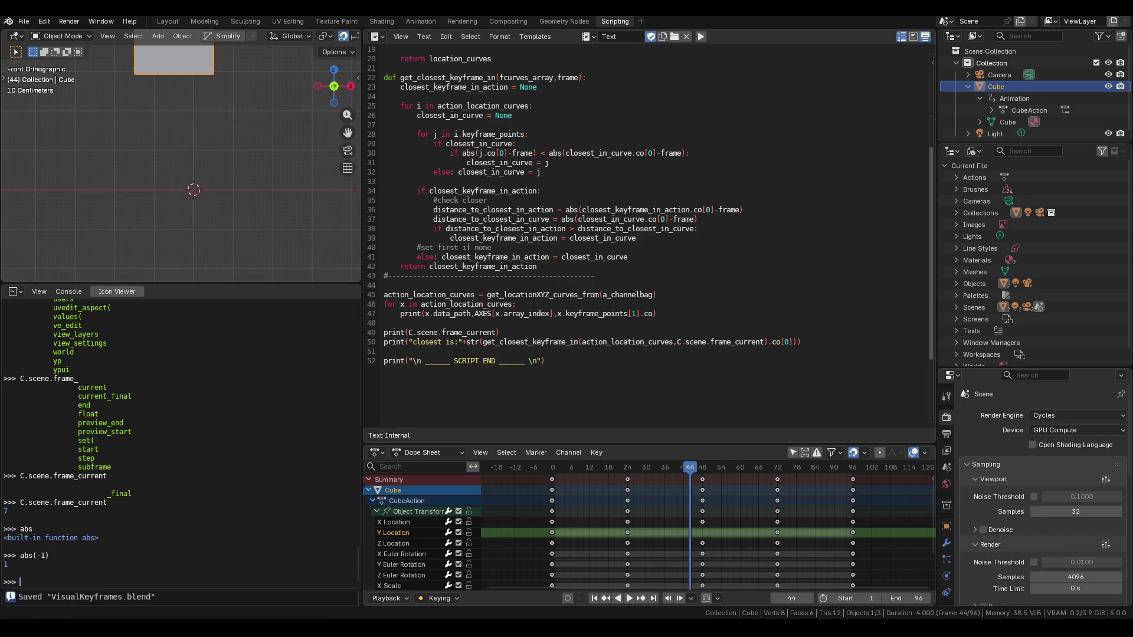
{"action": "mouse_move", "coordinate": [455, 616]}
Bring the OBS Studio window to the front from the taskbar
{"action": "left_click", "coordinate": [295, 627]}
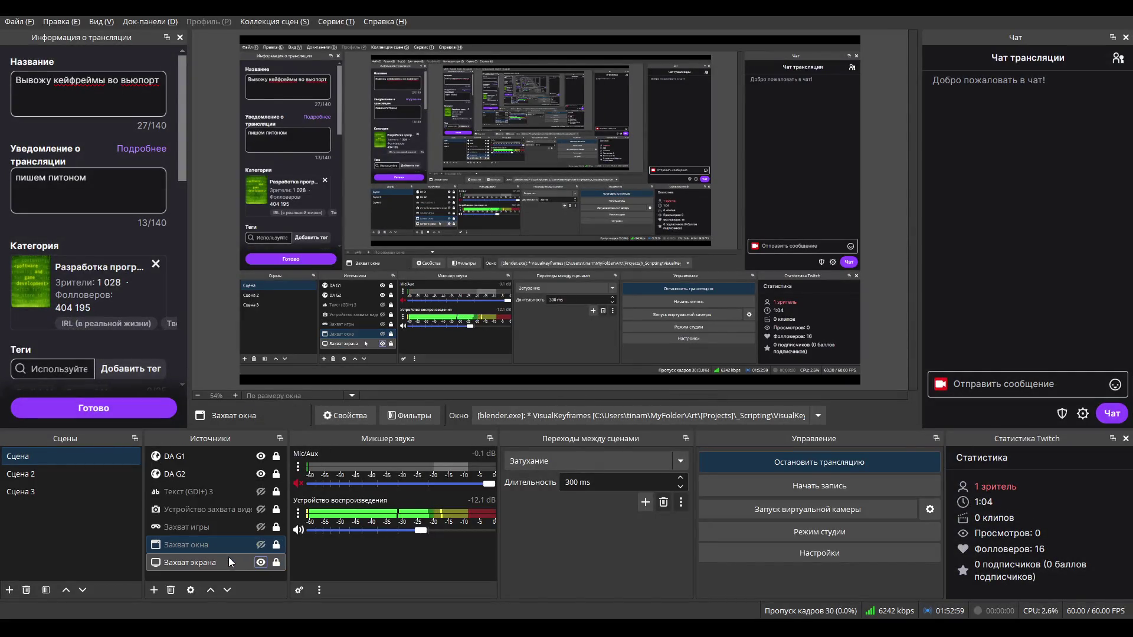